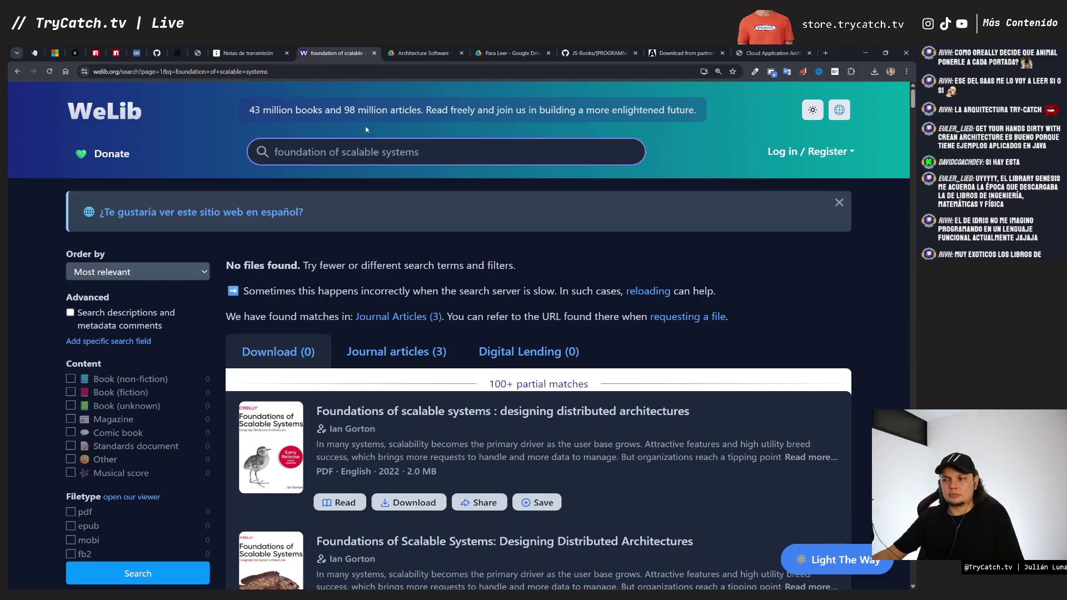
Step: Search Anna's Archive for 'foundation of scalable systems'
scroll(395, 340, down, 3)
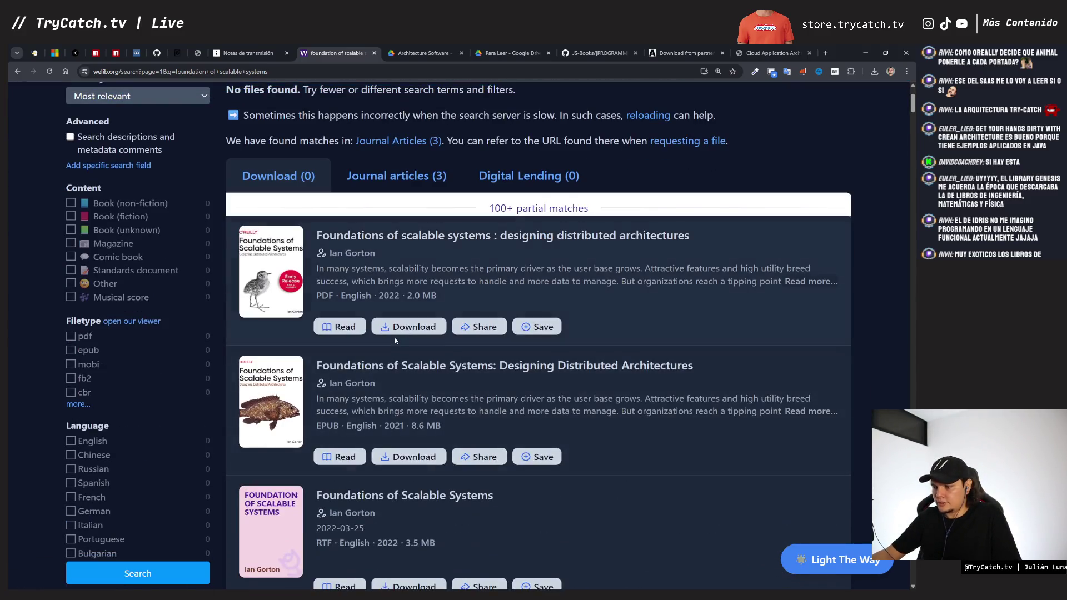
scroll(395, 341, down, 5)
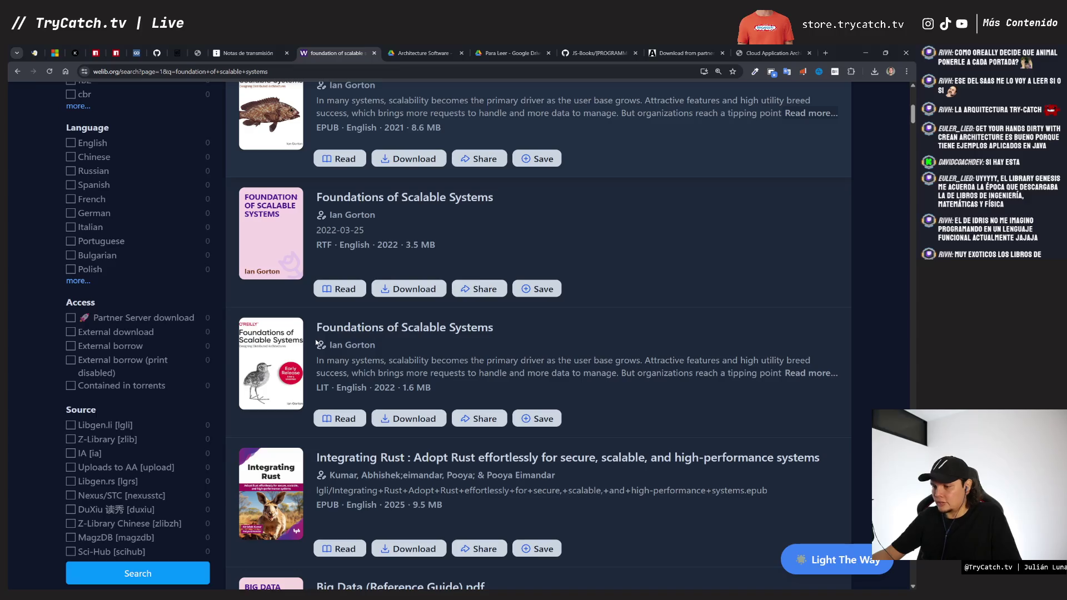
scroll(315, 343, down, 12)
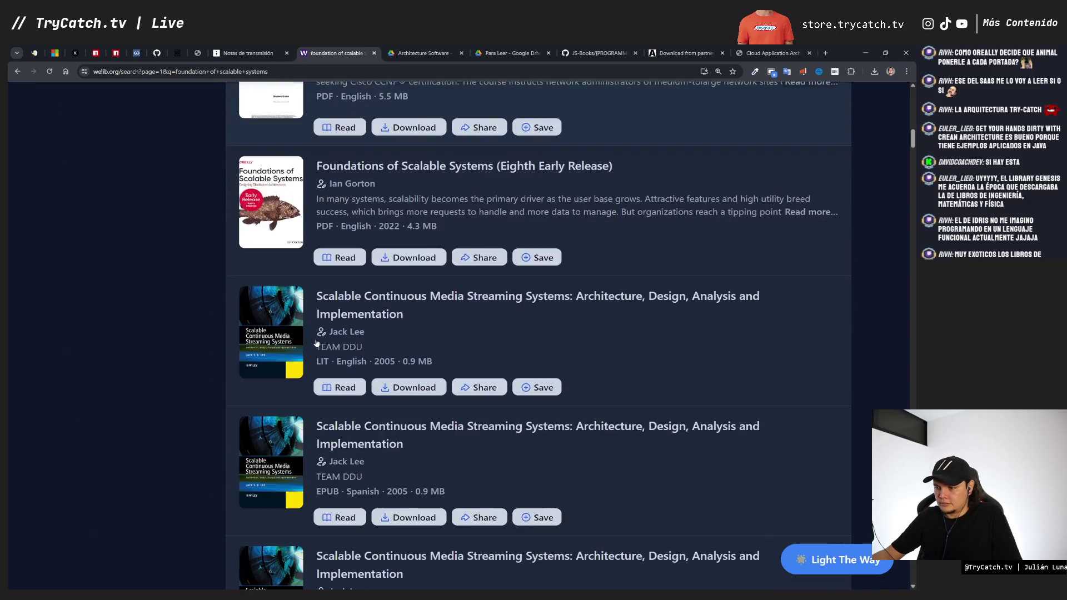
scroll(316, 343, down, 4)
scroll(316, 343, down, 14)
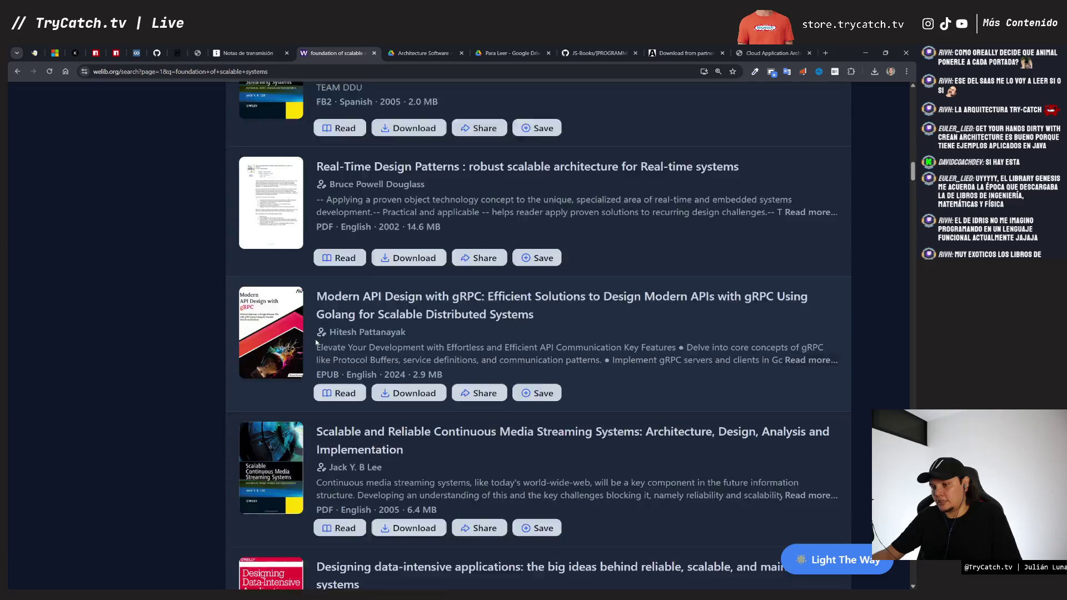
scroll(316, 343, up, 1)
scroll(316, 343, up, 12)
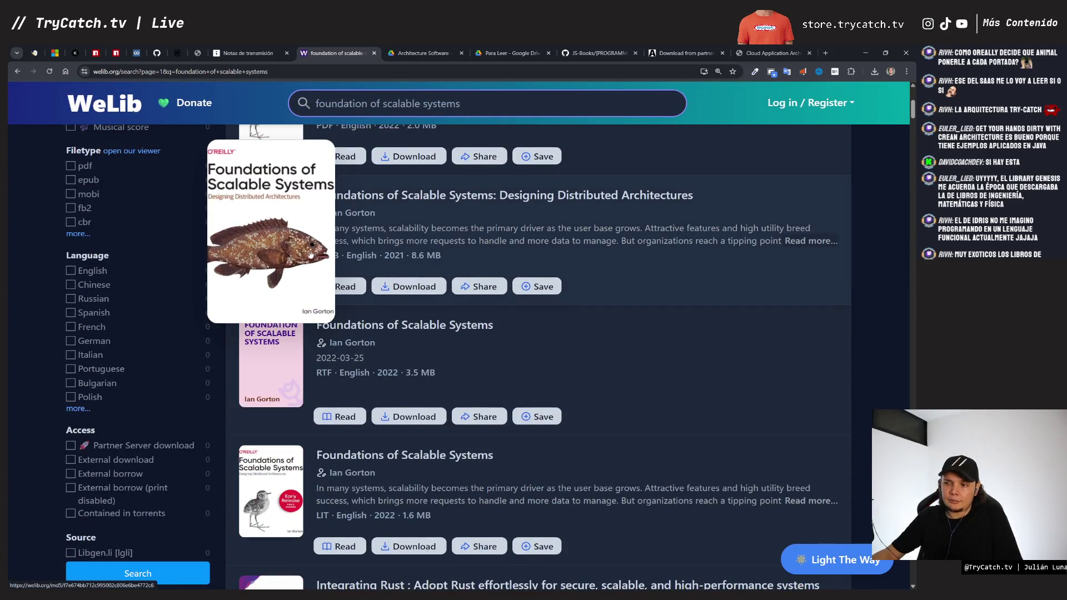
scroll(683, 93, up, 1)
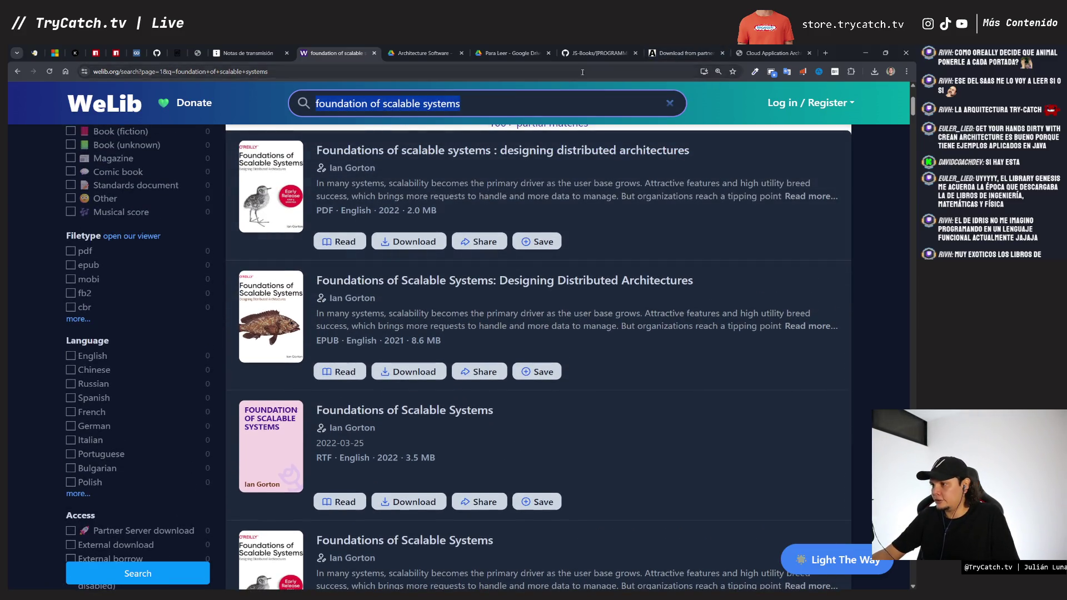
click(683, 52)
click(424, 206)
text(foundation of scalable systems)
key(Return)
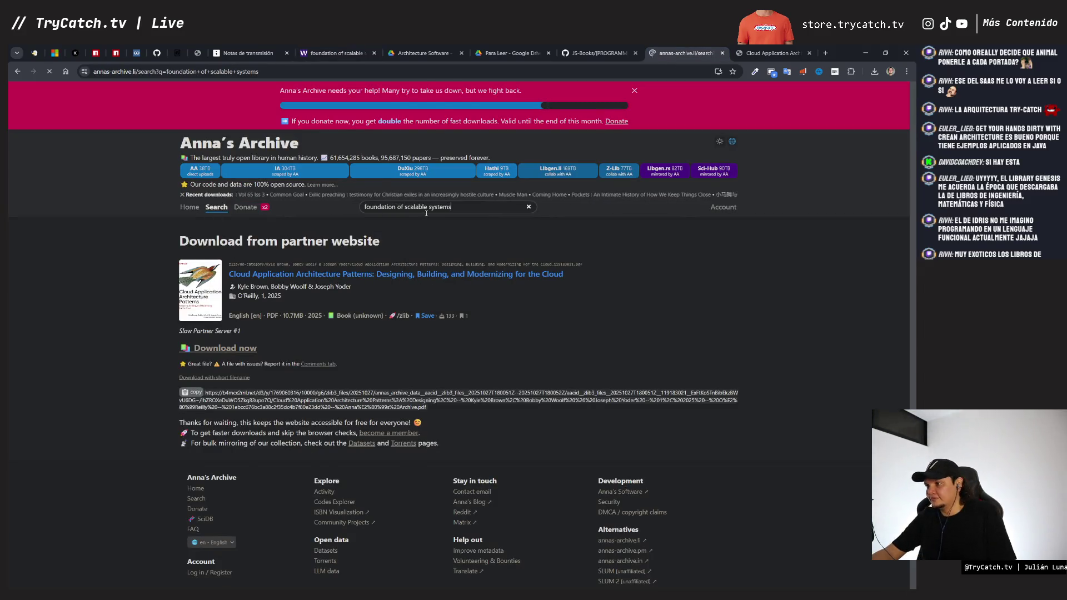
Step: Close the leftover Cloud Application PDF tab
key(ctrl+Tab)
key(ctrl+w)
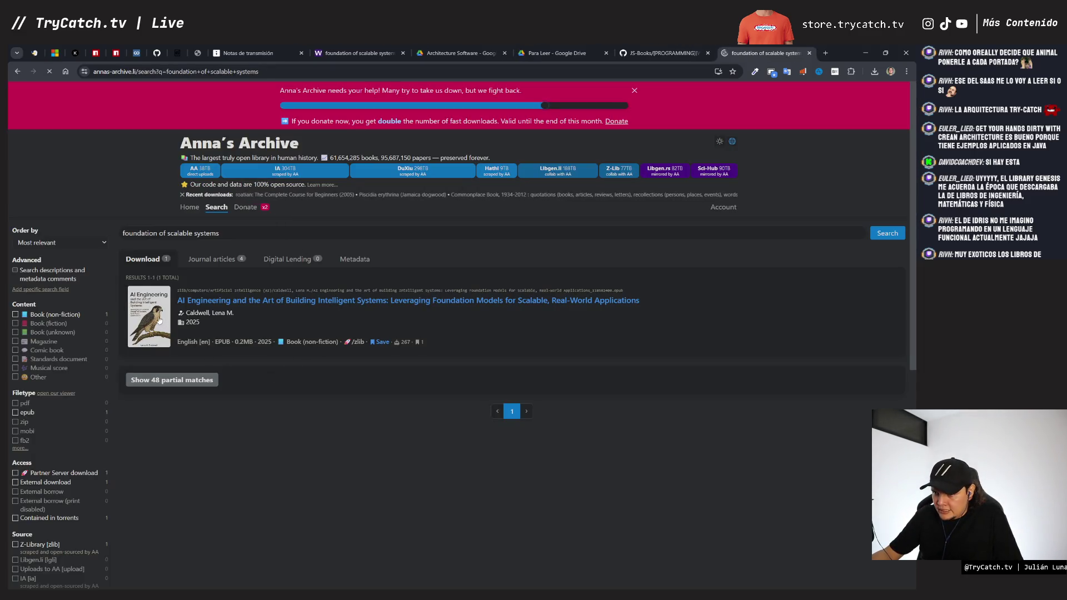
click(825, 53)
Step: Google 'foundations of scalable systems pdf' and open the first PDF result
text(foundation of scalable systems)
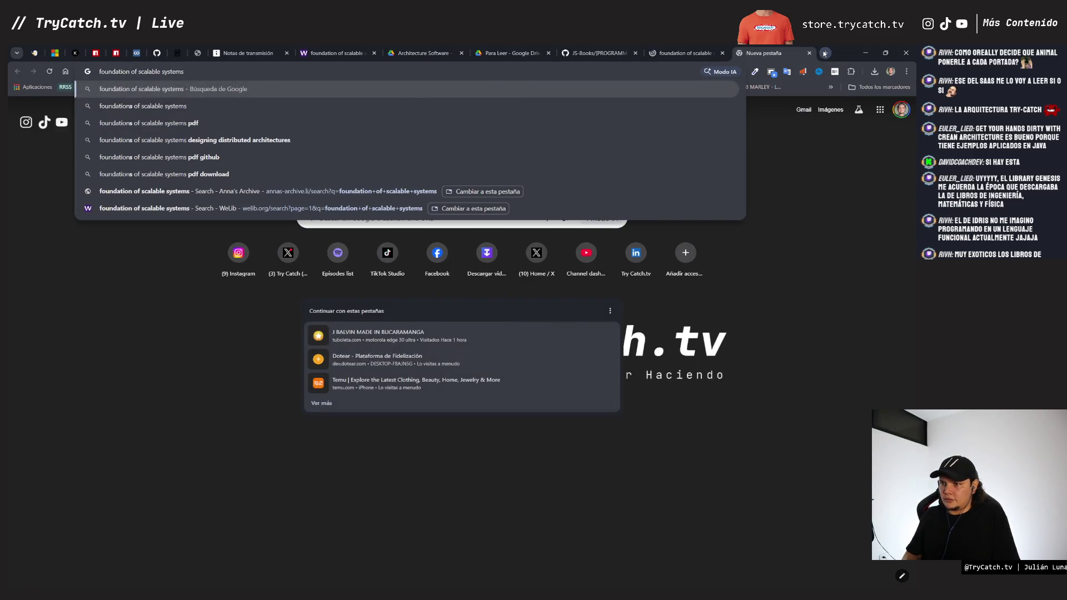
key(Down)
key(Down)
key(Return)
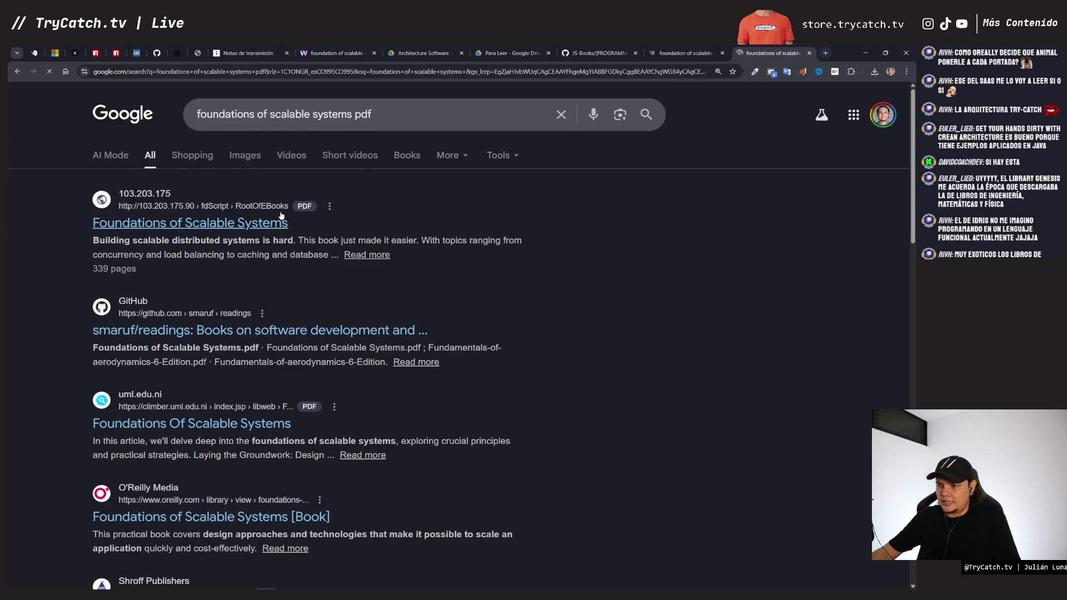
click(255, 224)
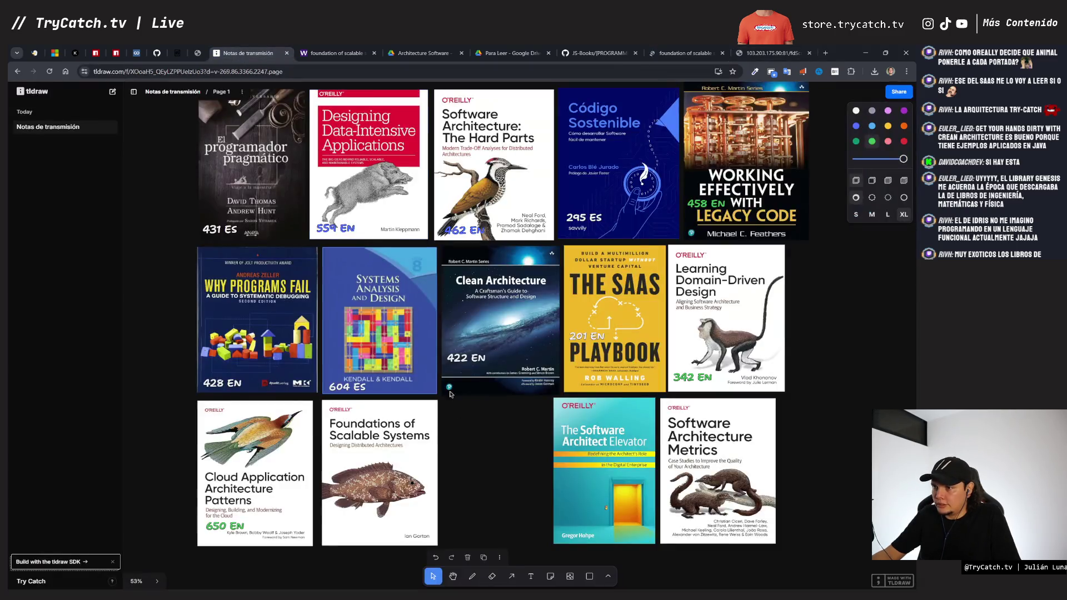
click(248, 53)
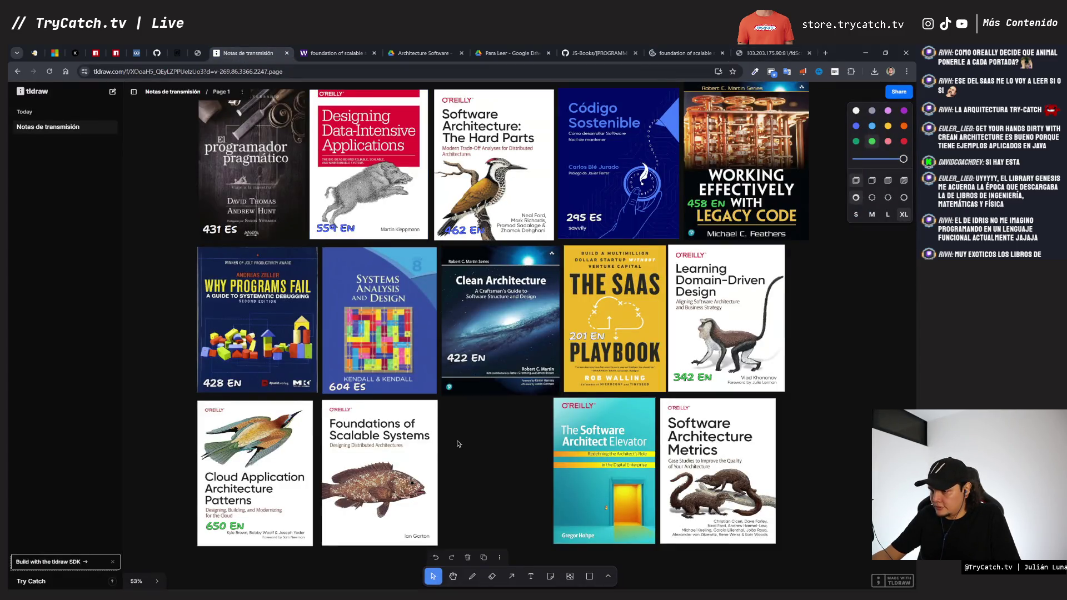
click(772, 53)
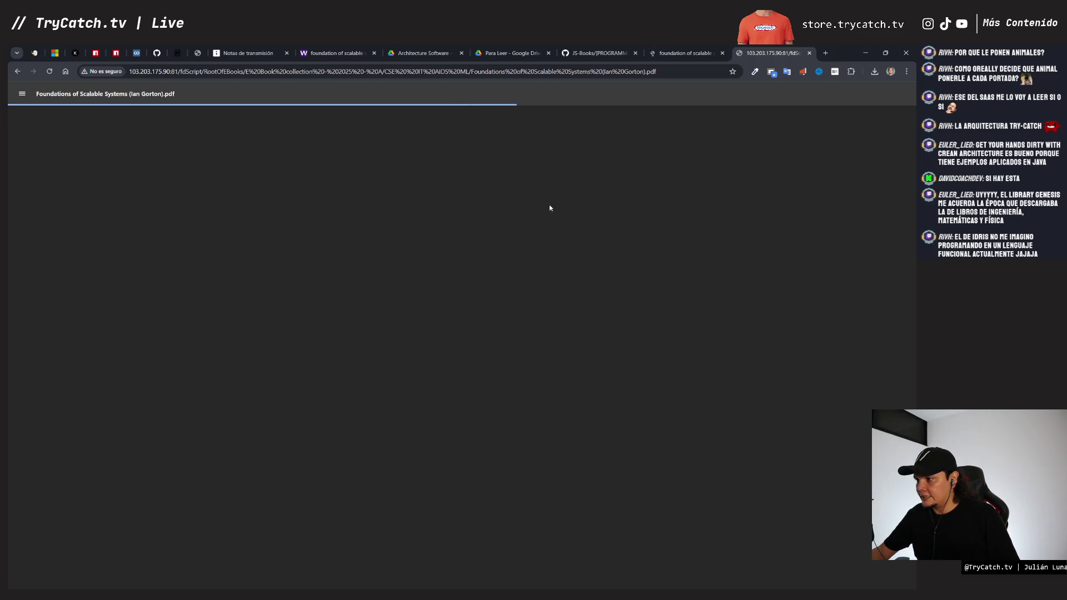
Step: Check the Anna's Archive results, then return to the Foundations of Scalable Systems PDF
click(685, 52)
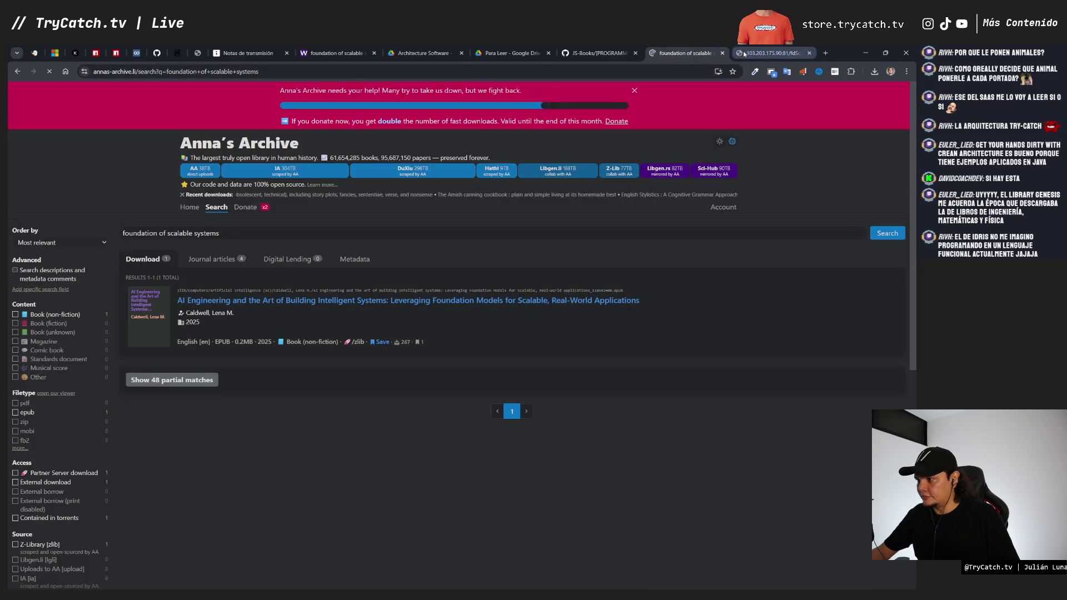
click(743, 54)
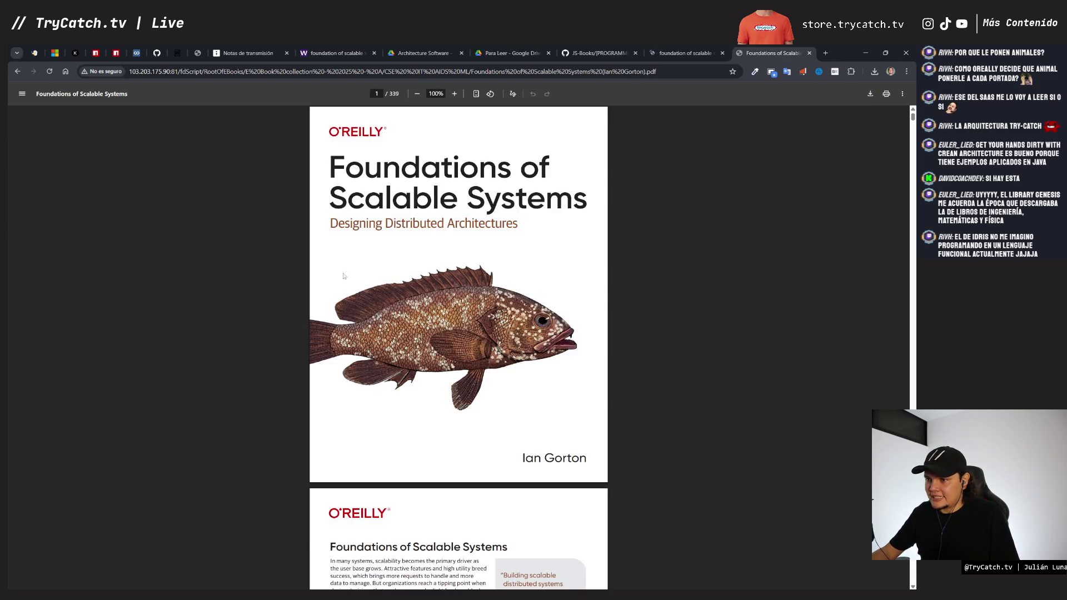
Step: Save Foundations of Scalable Systems (Ian Gorton).pdf into the Books folder on Data (E:)
scroll(384, 355, down, 5)
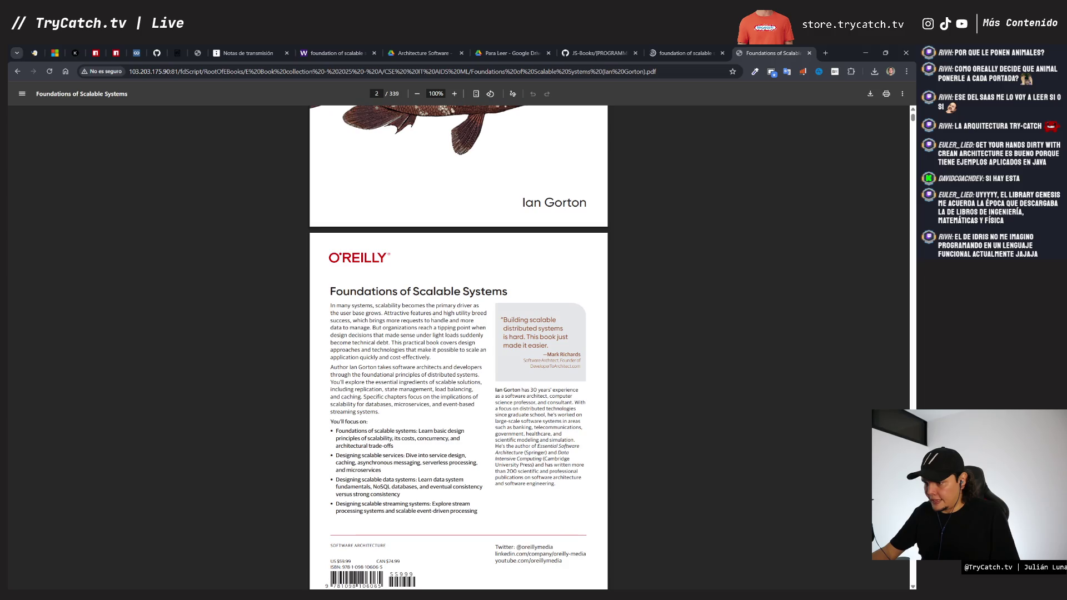
click(870, 93)
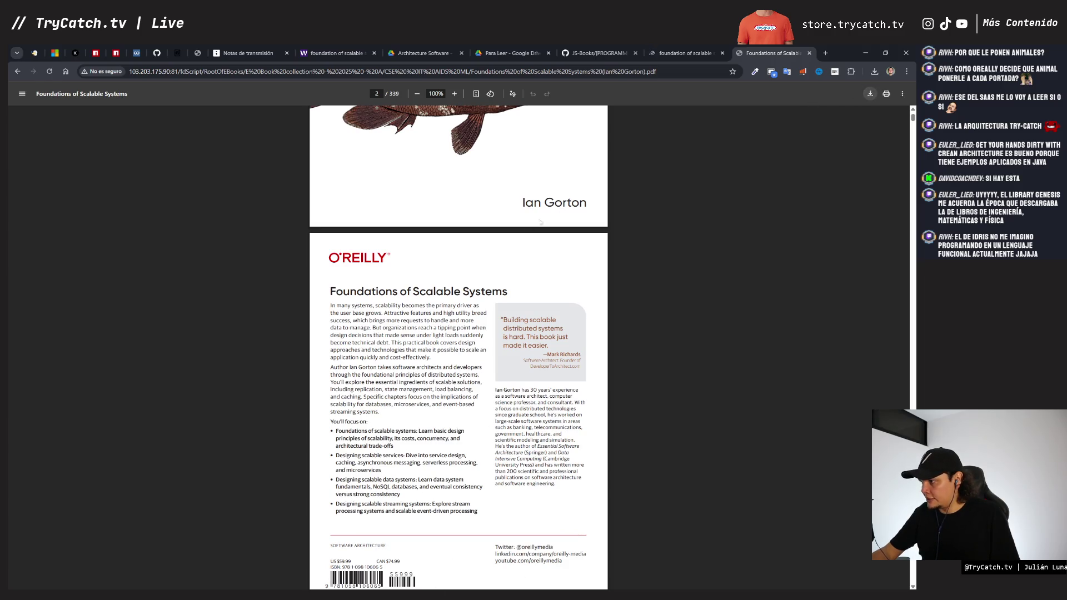
scroll(48, 222, down, 3)
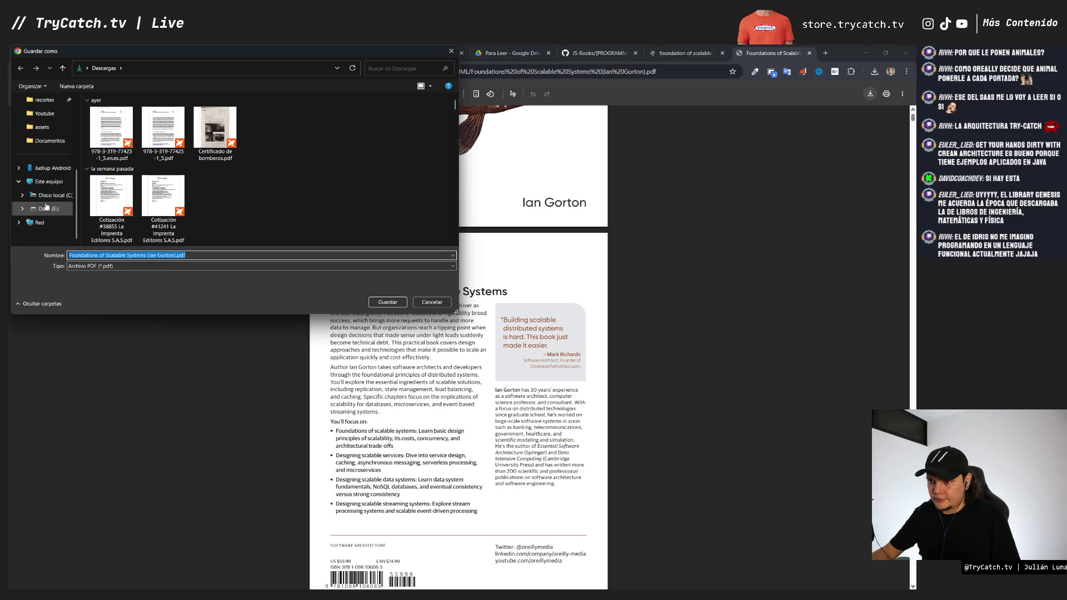
click(49, 208)
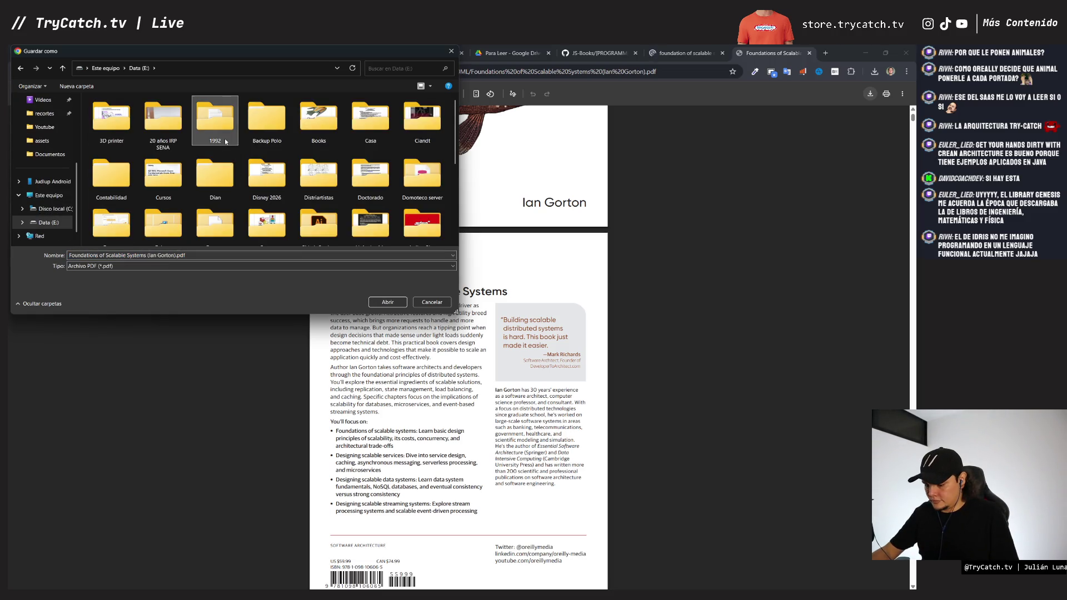
click(313, 125)
double_click(313, 126)
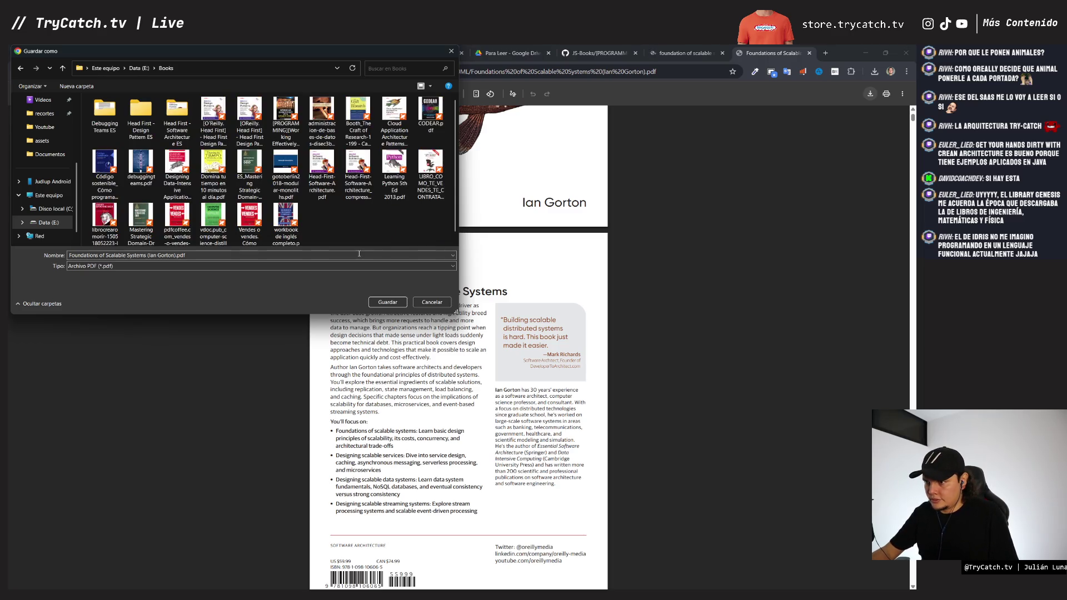
click(388, 302)
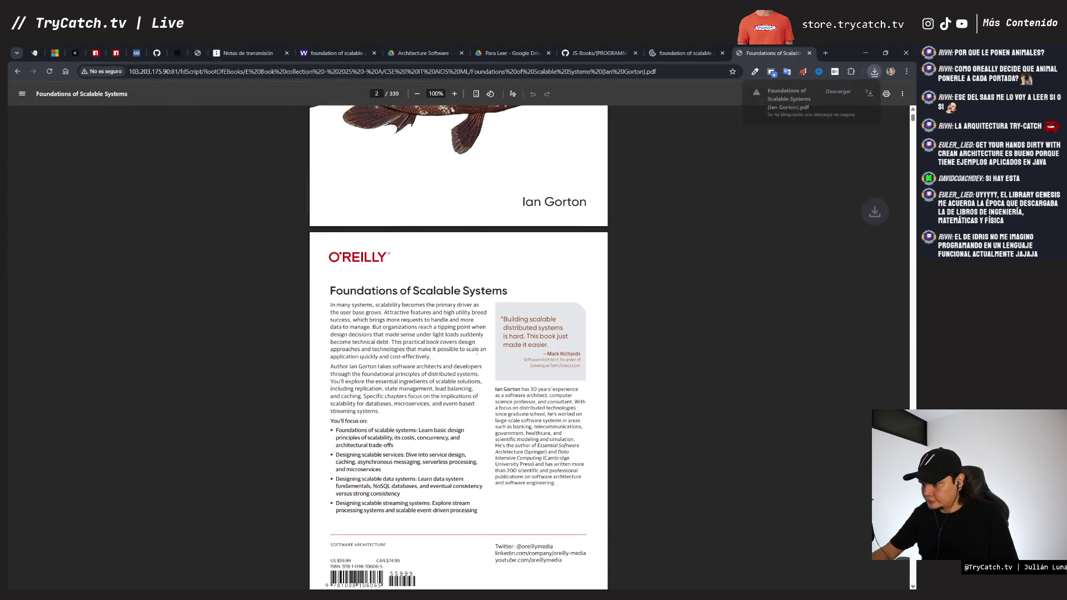
Step: Zoom the PDF to 200% and read down through its table of contents
scroll(496, 375, down, 6)
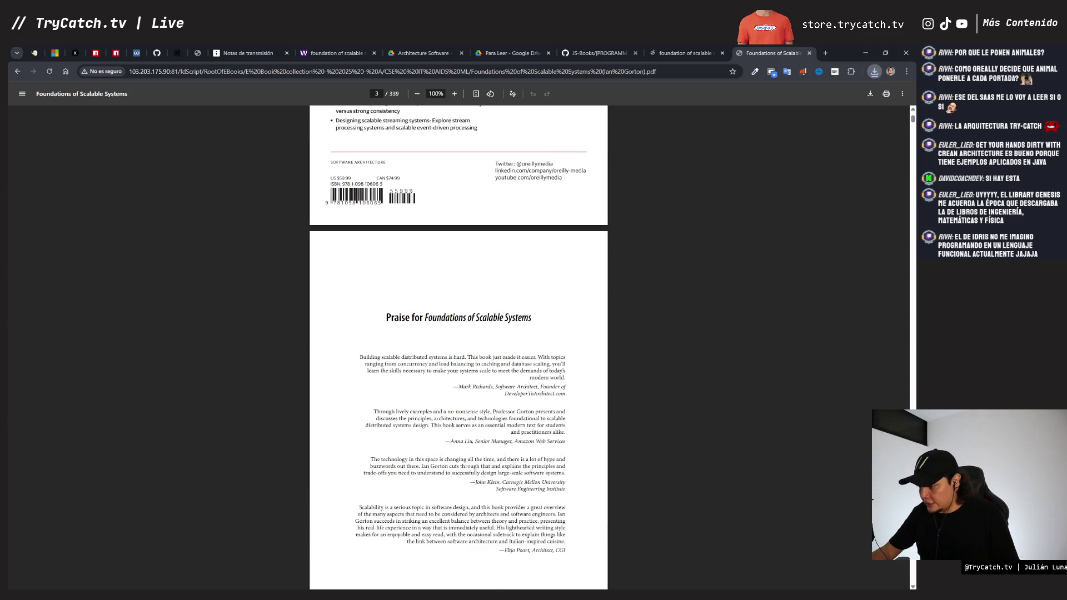
scroll(514, 503, down, 3)
key(ctrl+plus)
key(ctrl+plus)
key(ctrl+plus)
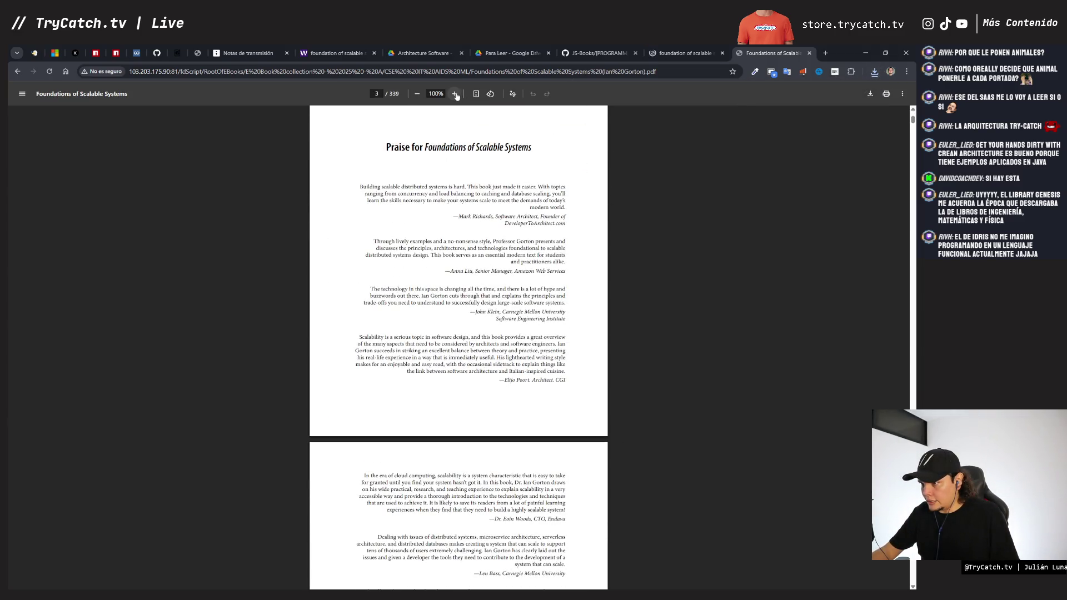
scroll(473, 183, down, 20)
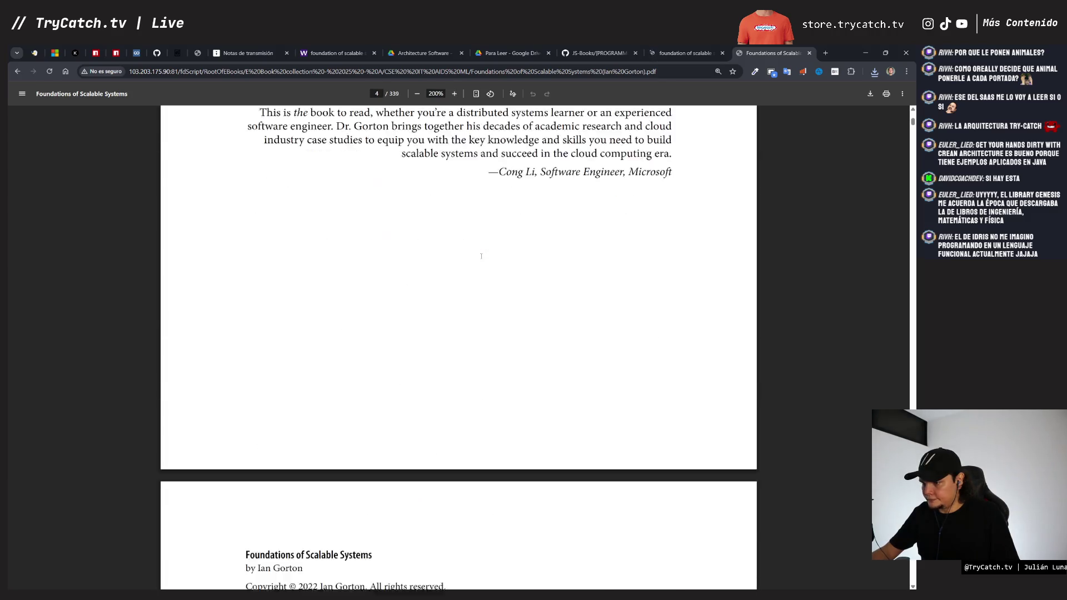
scroll(481, 257, down, 12)
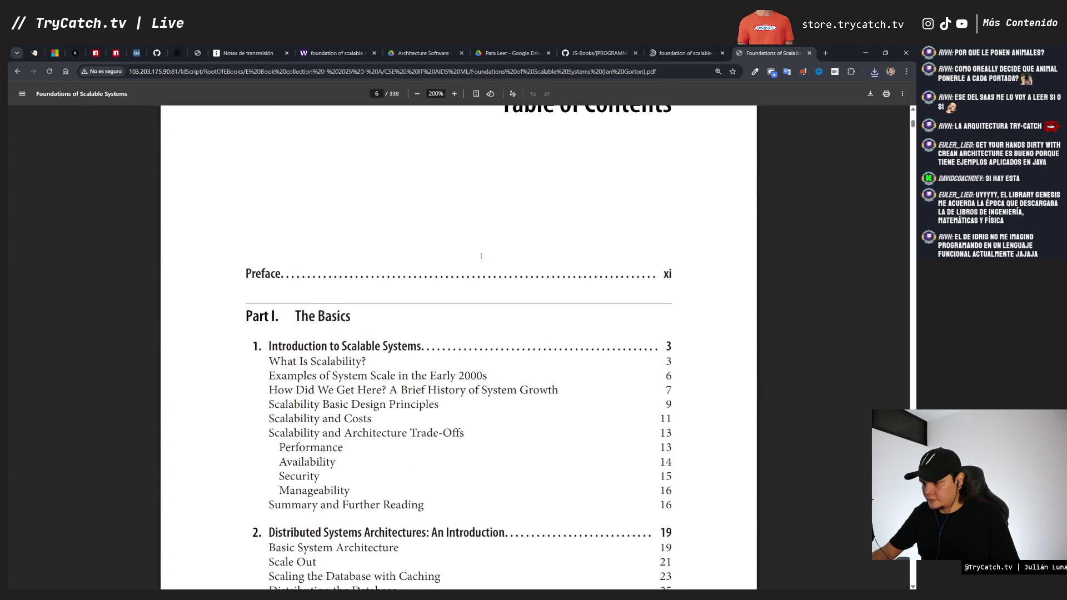
scroll(481, 256, down, 1)
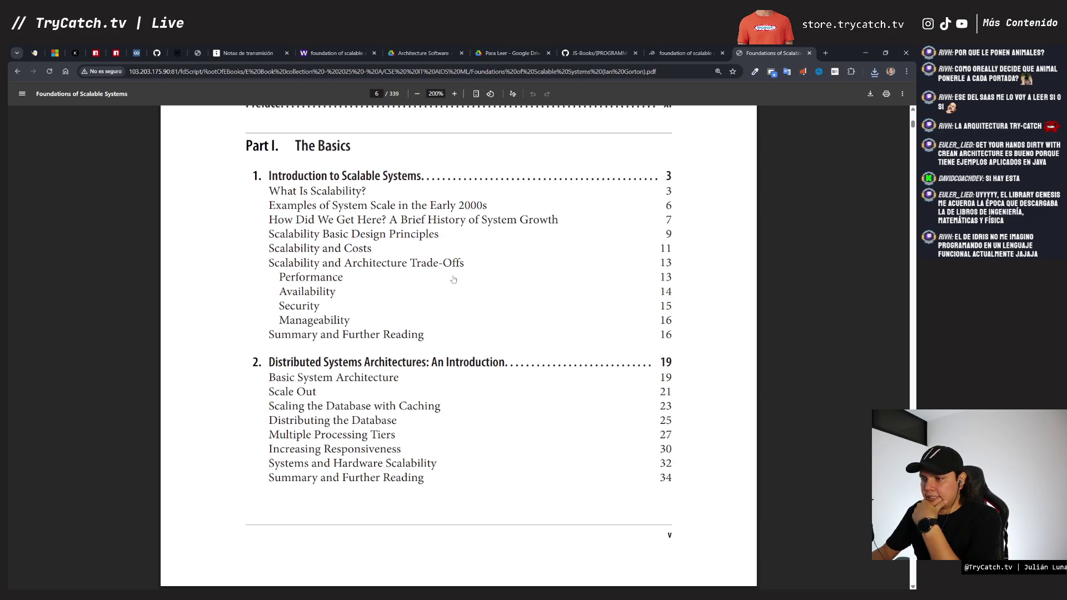
scroll(434, 278, down, 1)
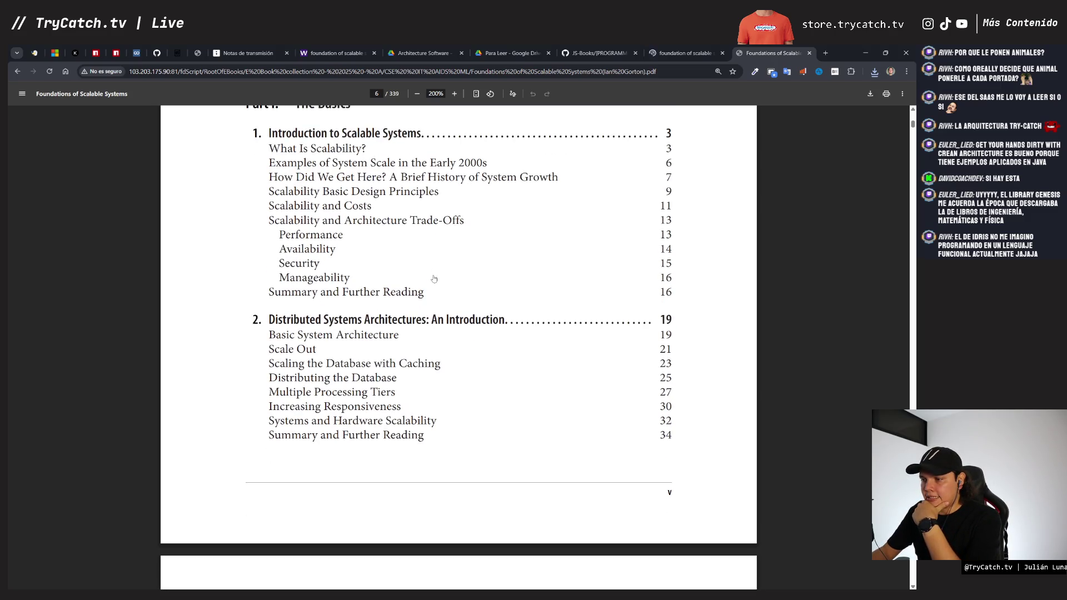
scroll(433, 278, down, 2)
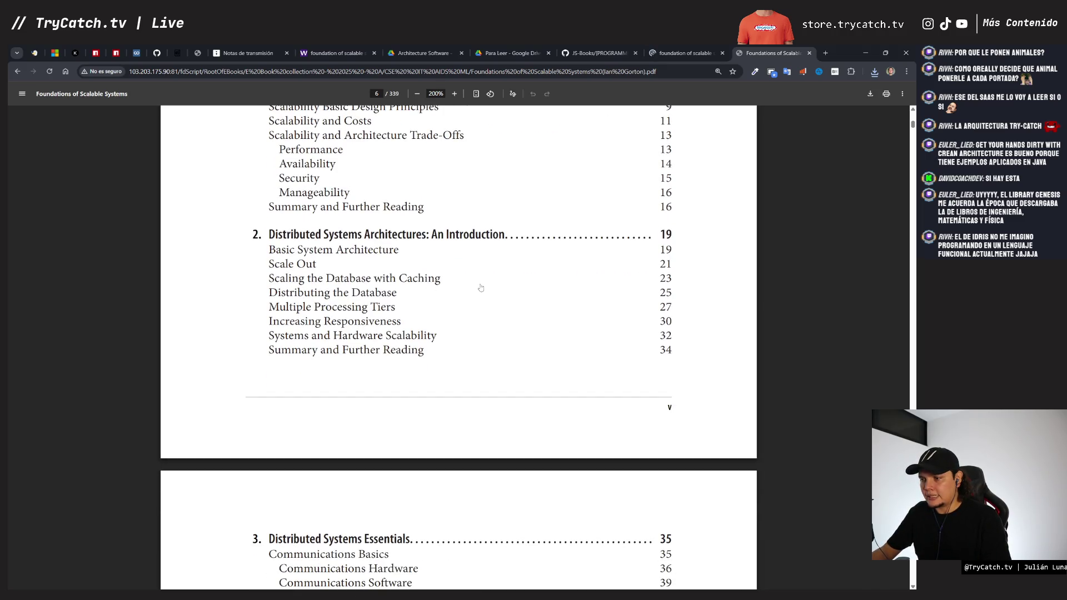
scroll(480, 287, down, 6)
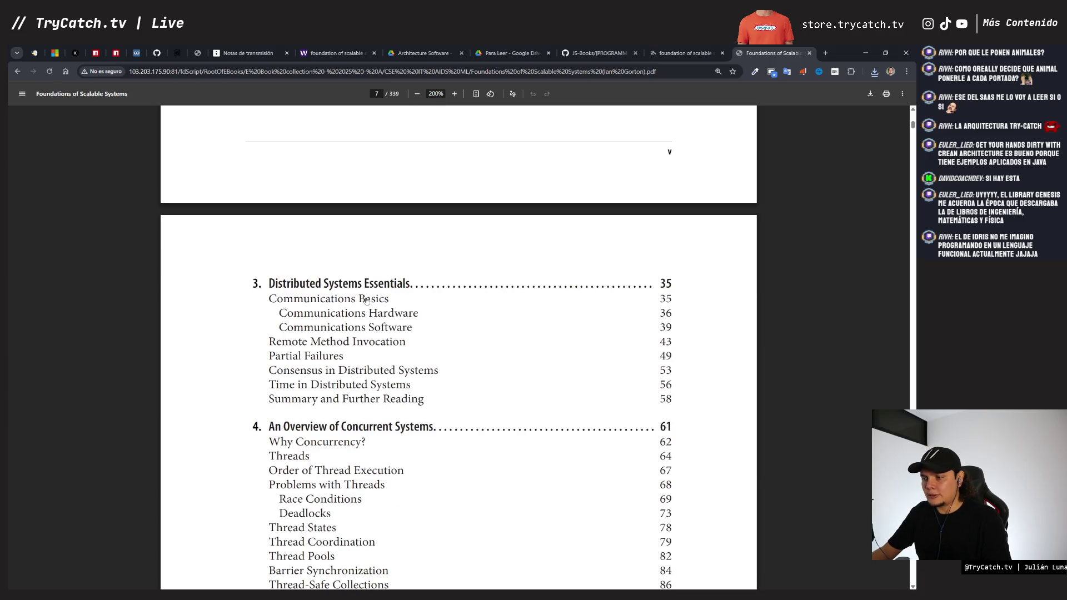
scroll(378, 306, down, 3)
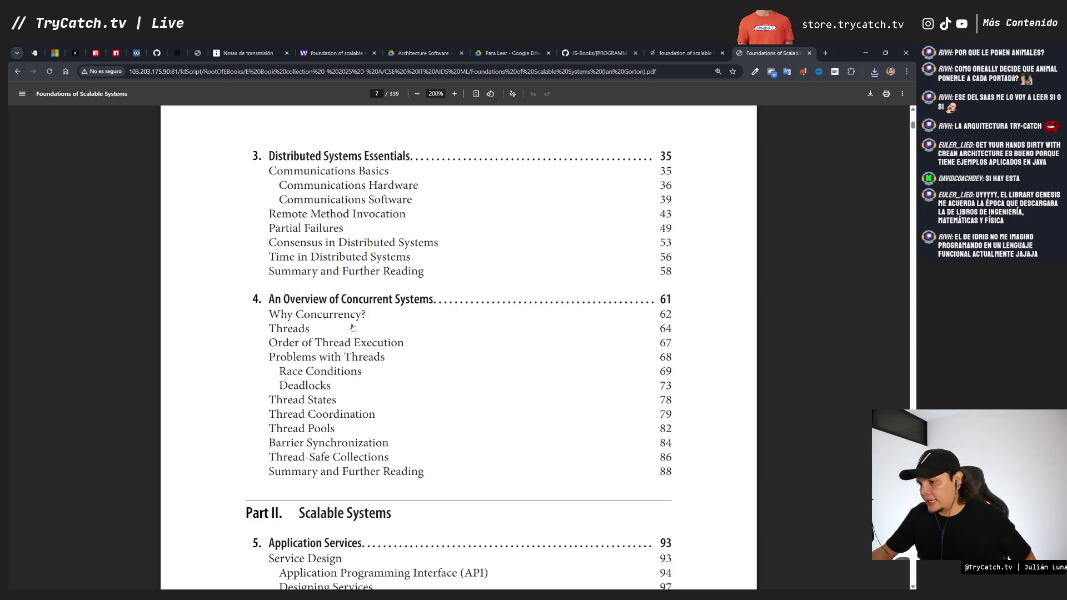
scroll(352, 328, down, 1)
scroll(352, 328, down, 5)
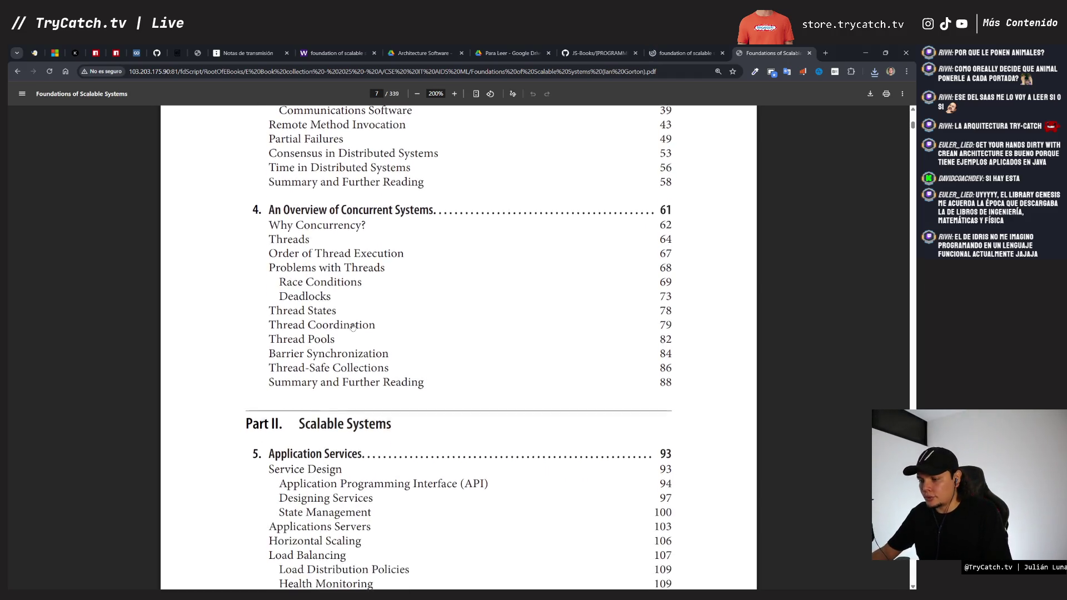
scroll(348, 368, down, 1)
scroll(347, 376, down, 3)
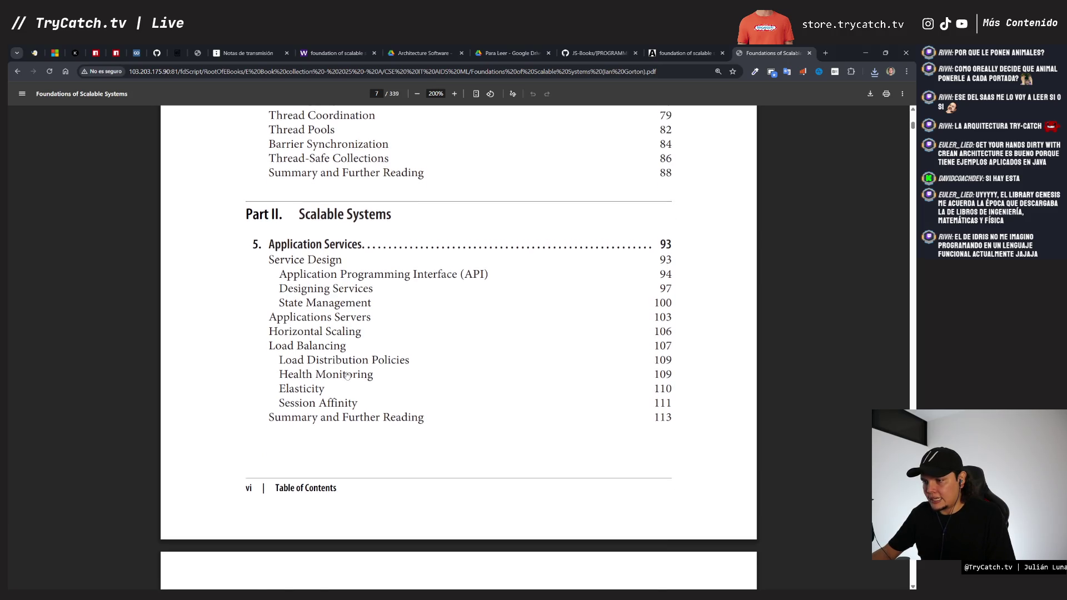
scroll(346, 376, down, 3)
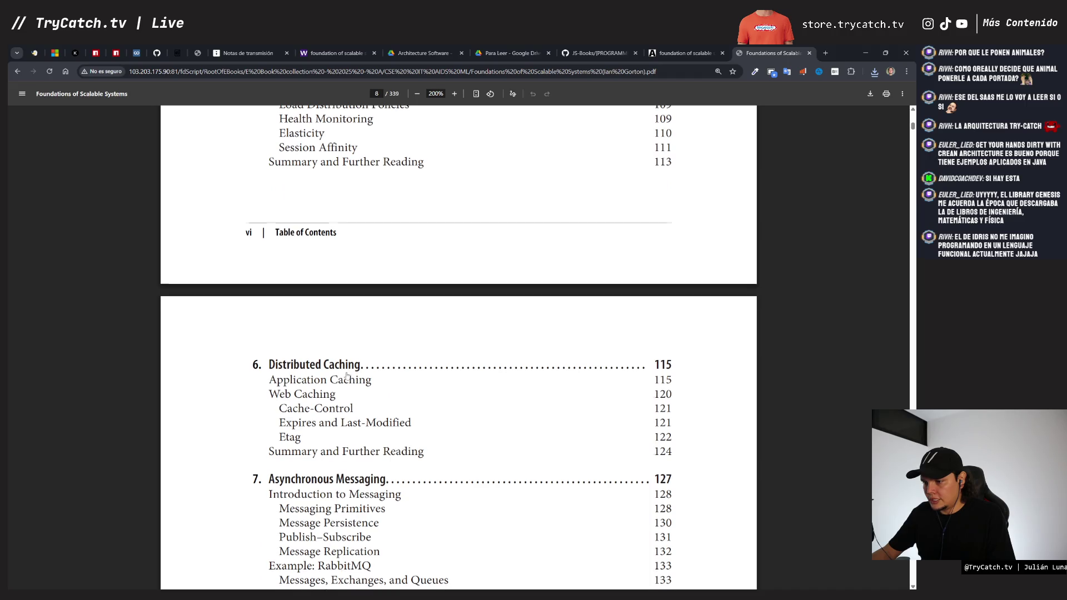
scroll(347, 376, down, 2)
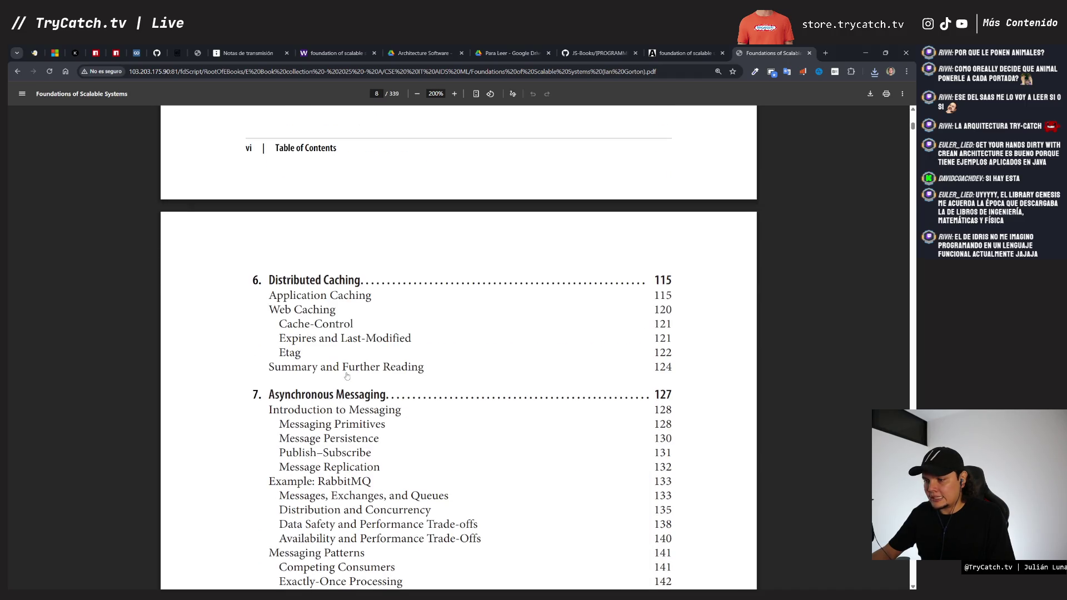
scroll(346, 376, down, 2)
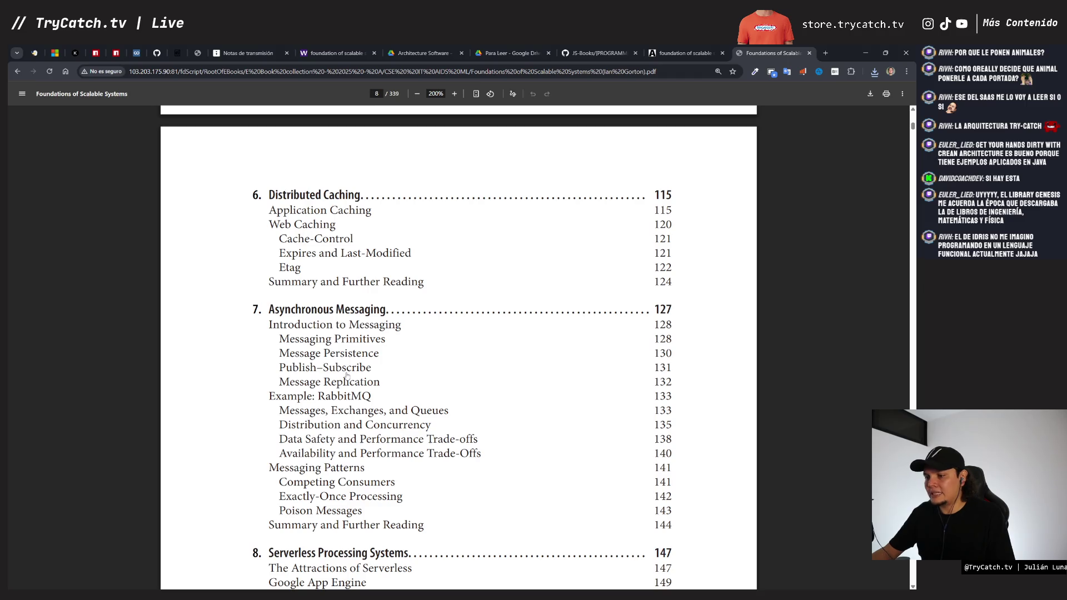
scroll(347, 376, down, 7)
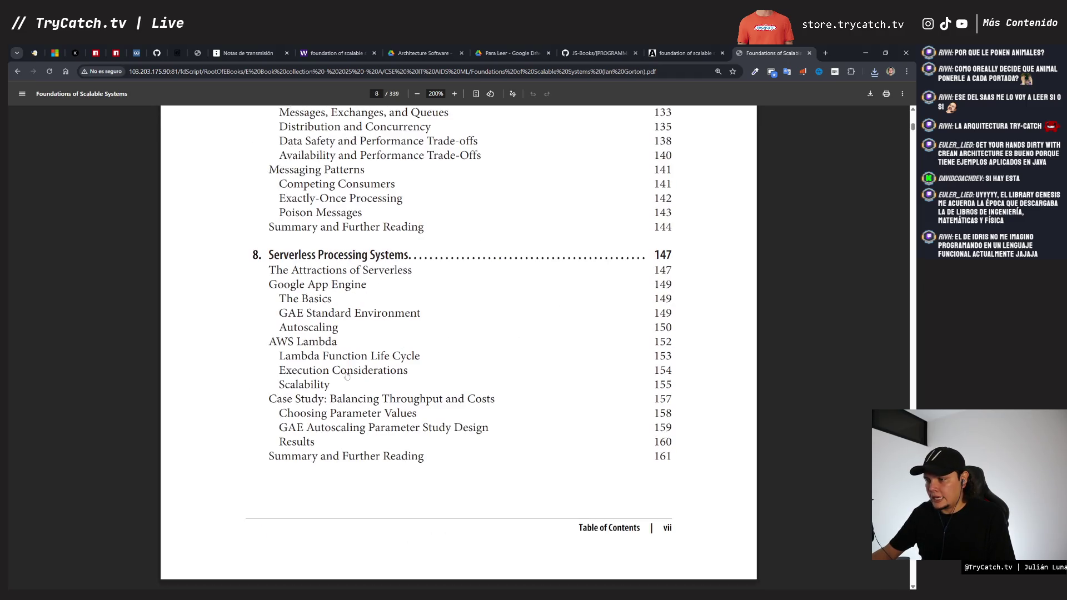
scroll(346, 376, down, 3)
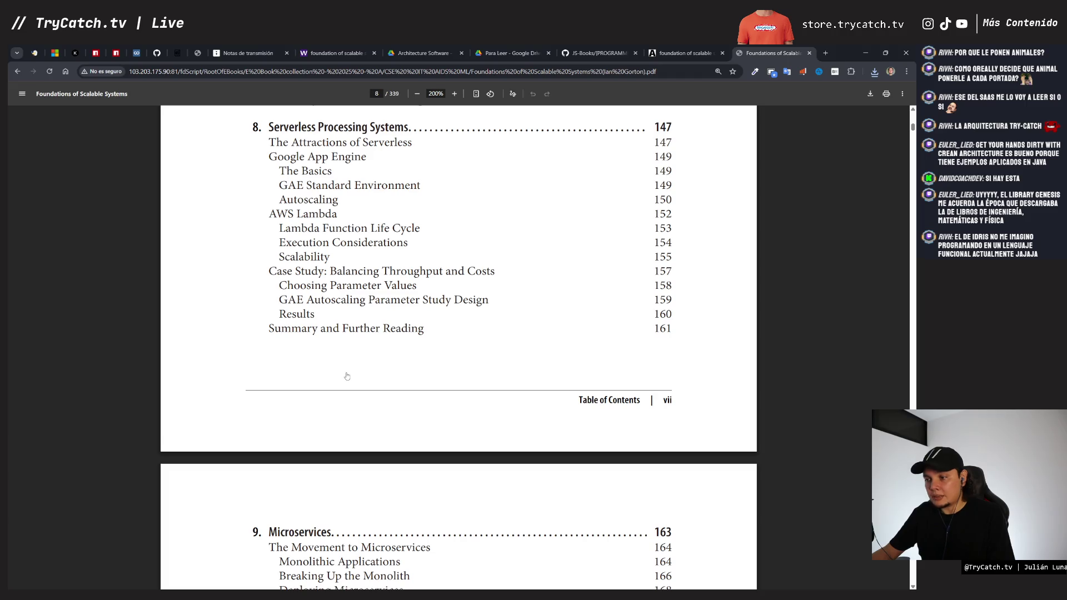
scroll(346, 376, down, 8)
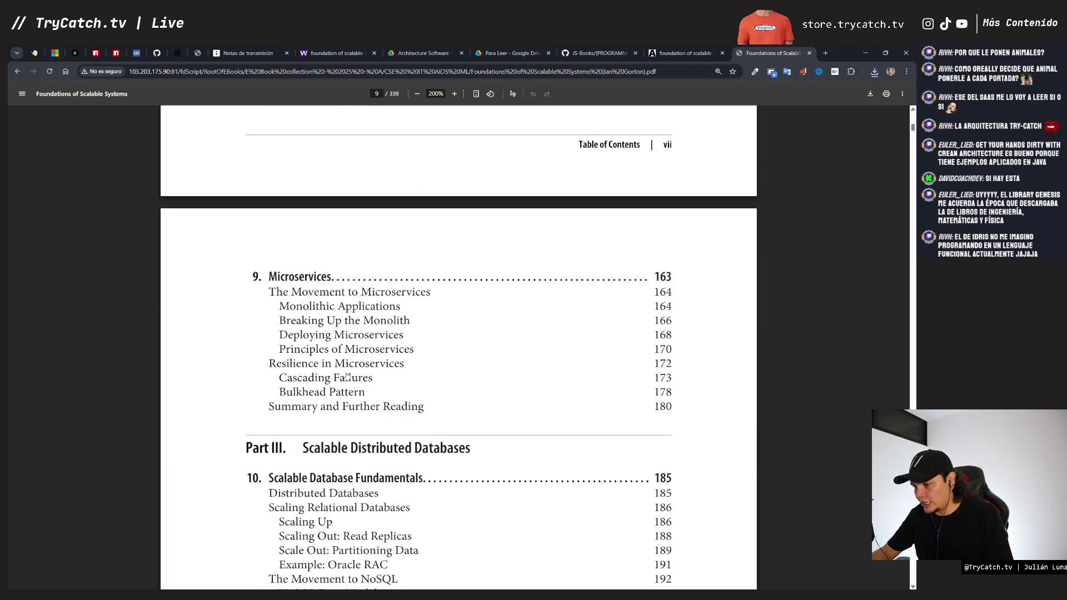
scroll(347, 376, down, 3)
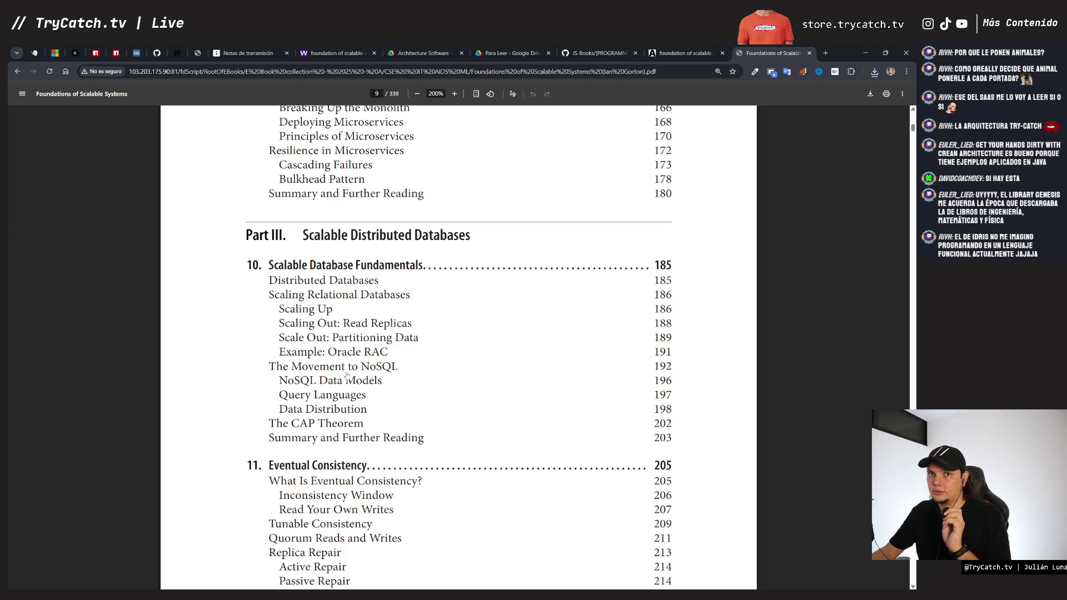
scroll(346, 372, down, 2)
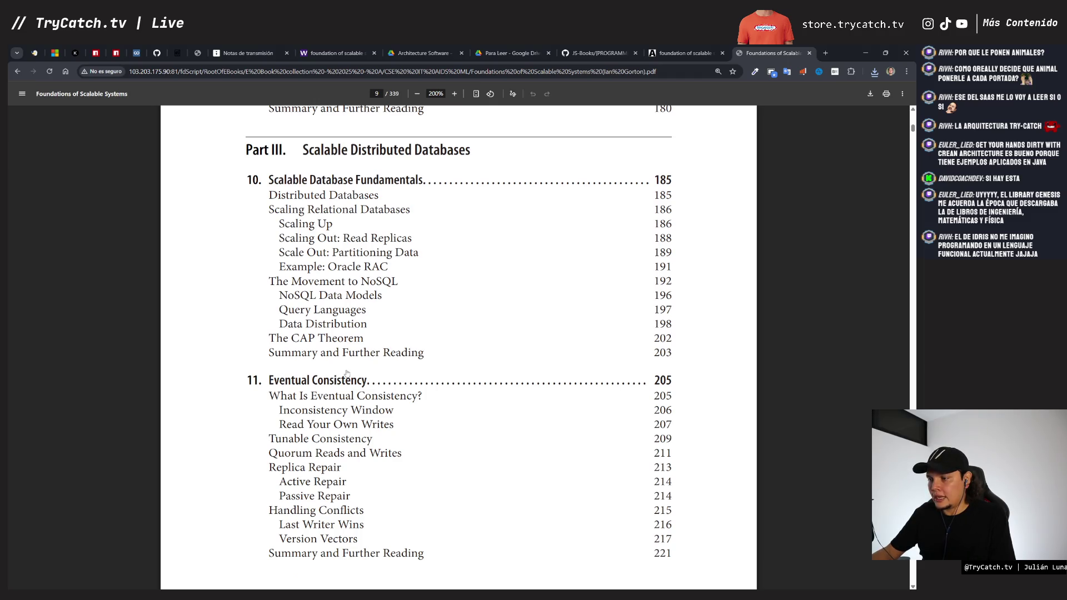
scroll(347, 373, down, 3)
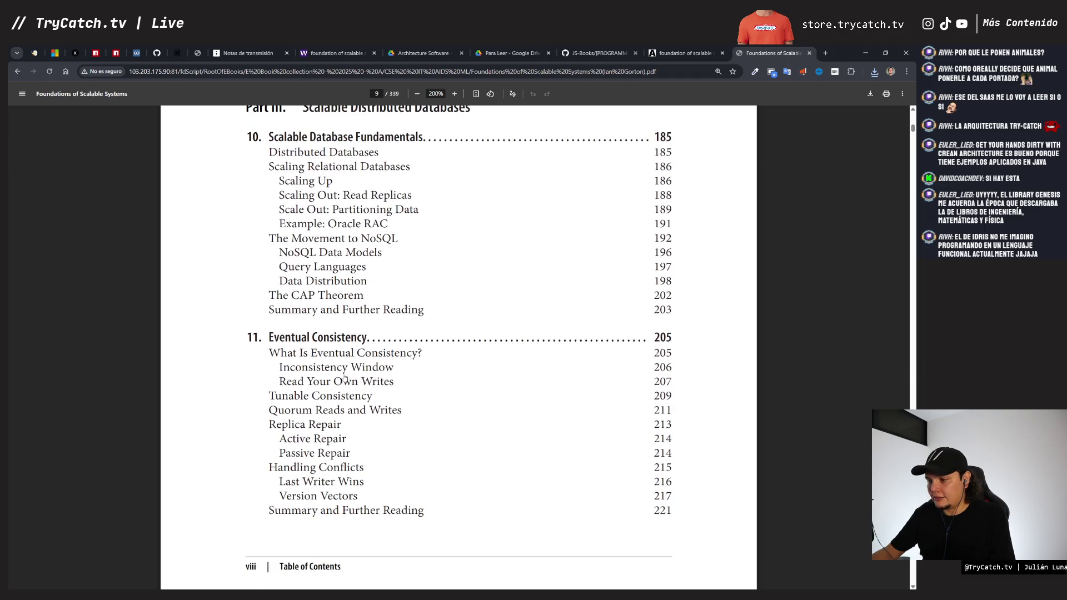
scroll(337, 425, down, 5)
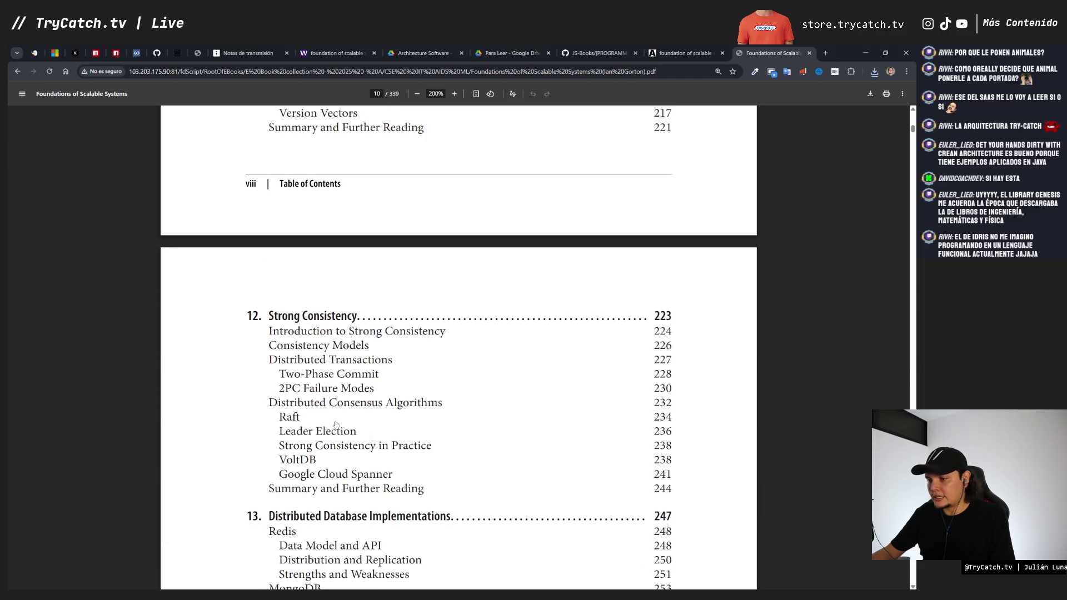
scroll(336, 425, down, 3)
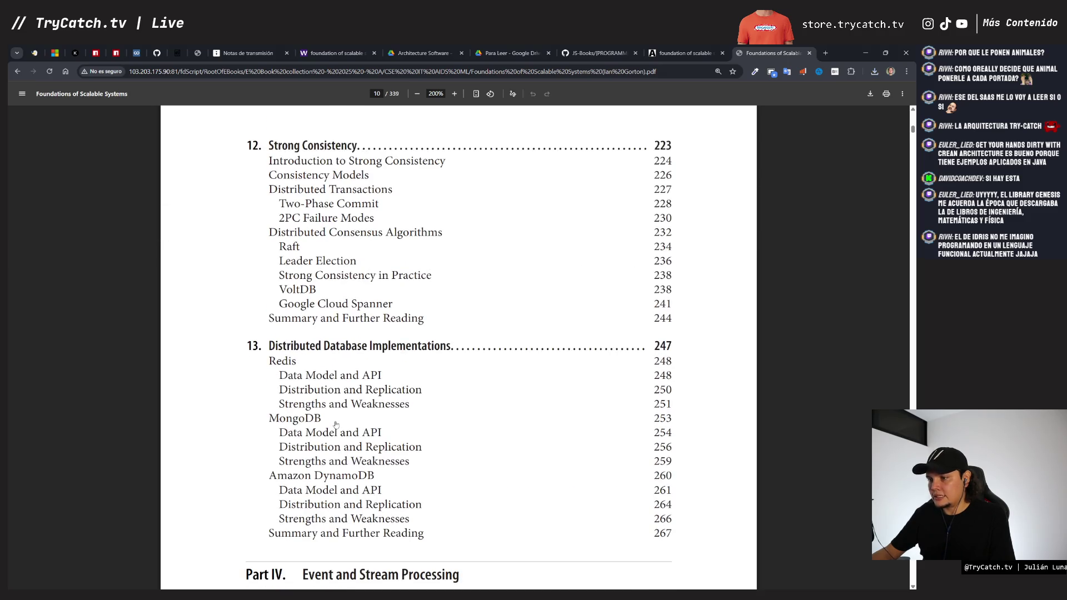
scroll(336, 425, down, 2)
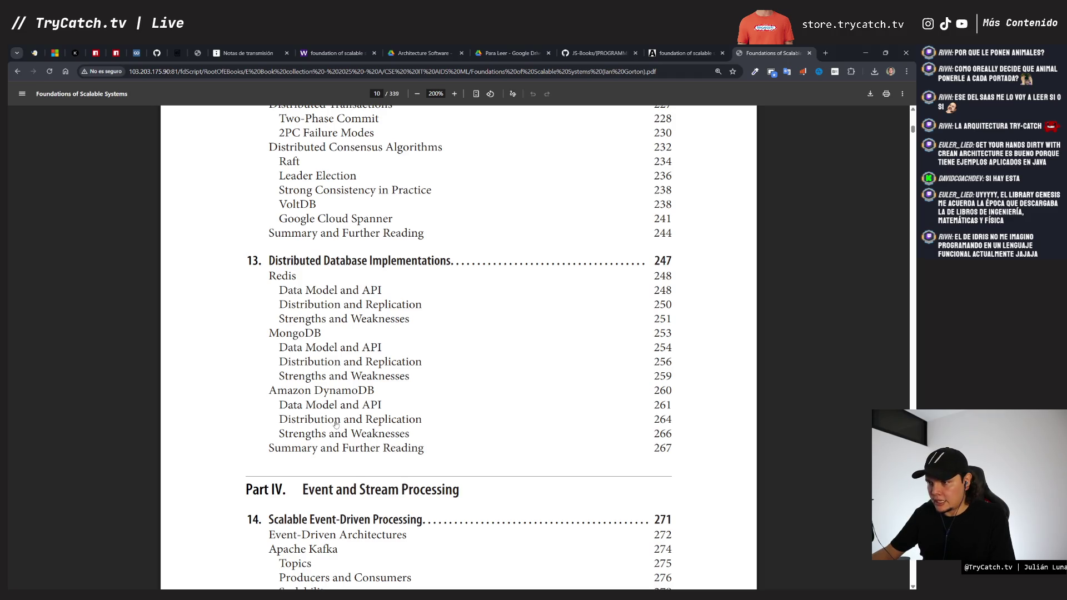
scroll(335, 425, up, 2)
scroll(321, 406, down, 2)
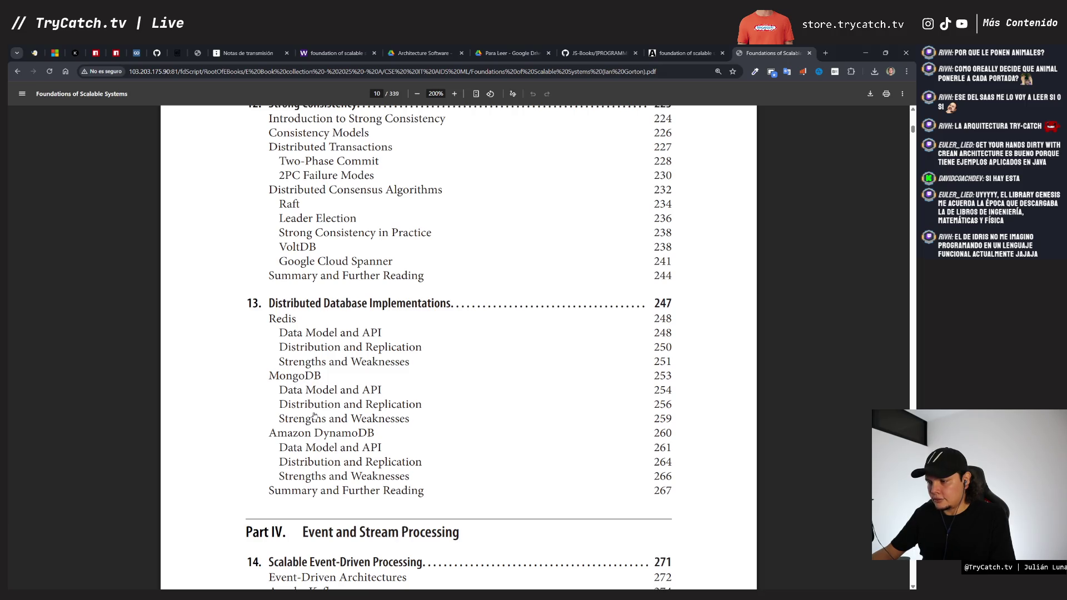
scroll(314, 416, down, 5)
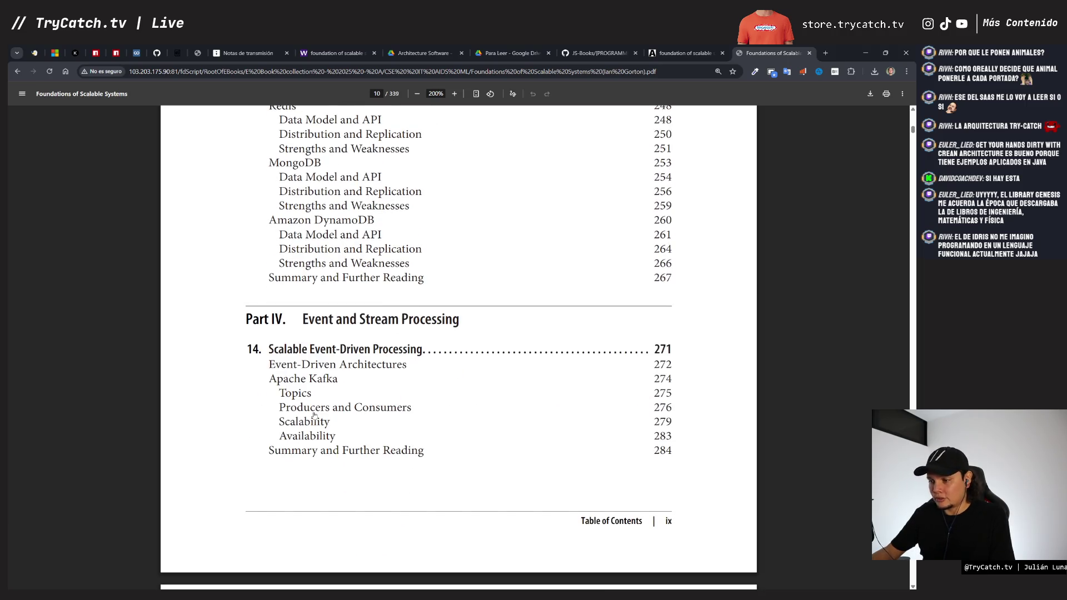
scroll(314, 416, down, 1)
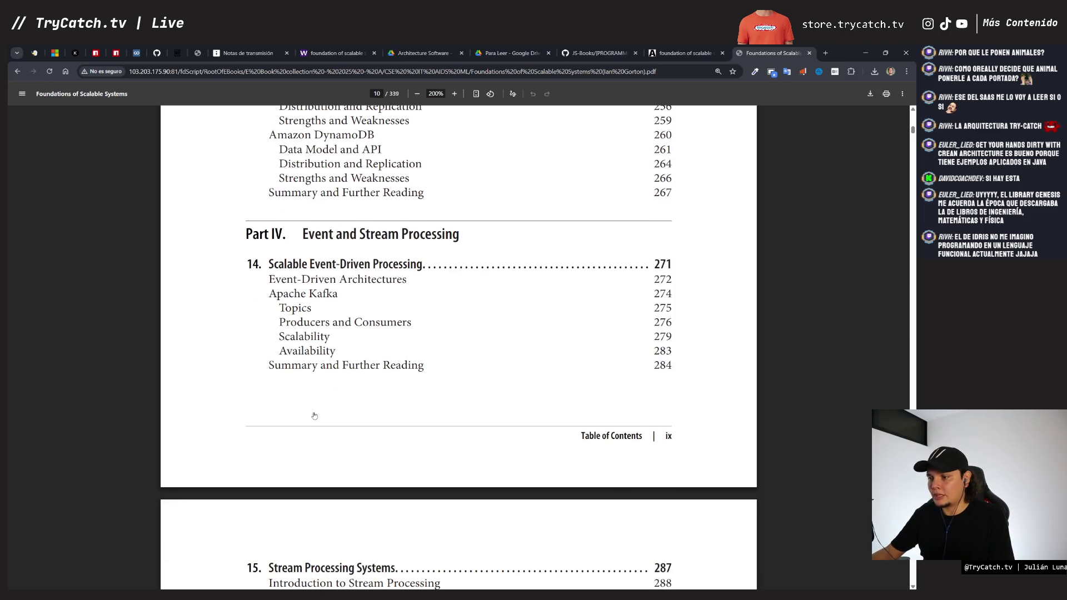
scroll(314, 416, down, 1)
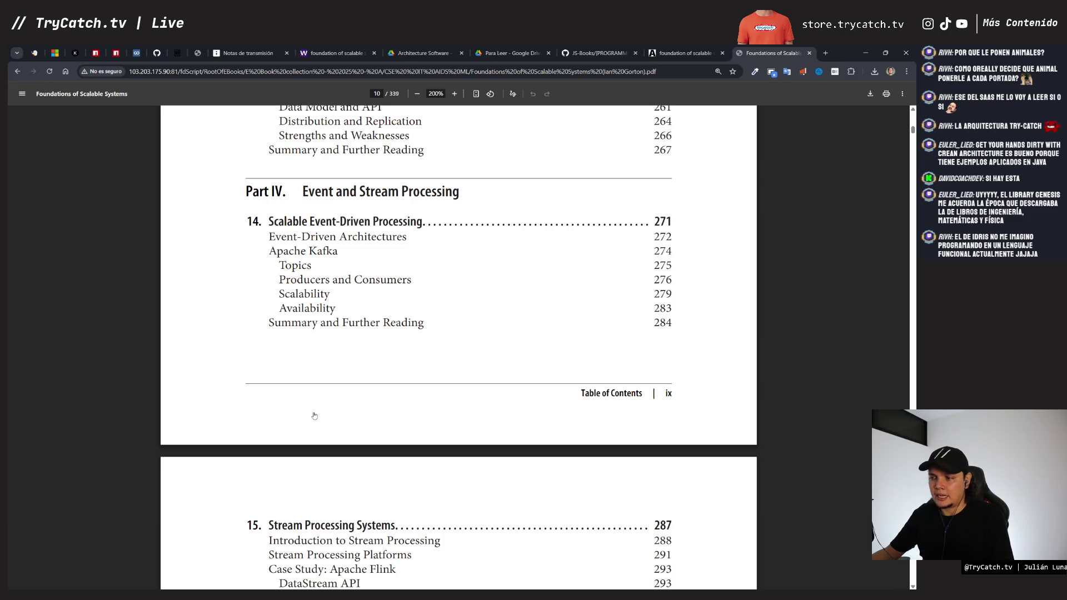
scroll(314, 416, down, 5)
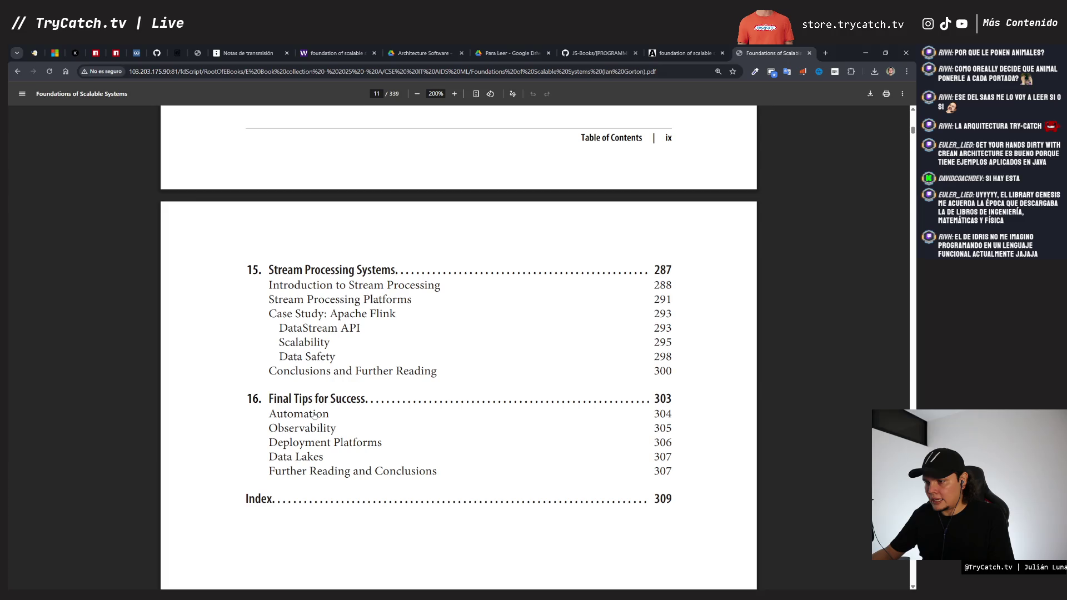
scroll(315, 415, down, 2)
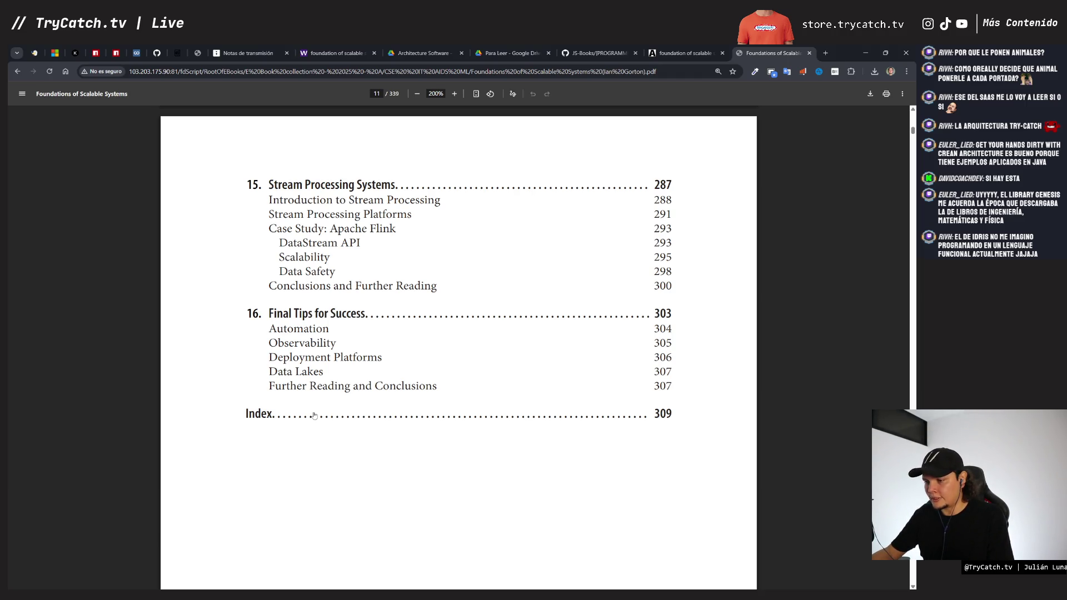
scroll(313, 415, down, 4)
Step: Scroll back up to the book's O'Reilly cover on page 1
scroll(314, 415, up, 20)
scroll(314, 415, up, 20)
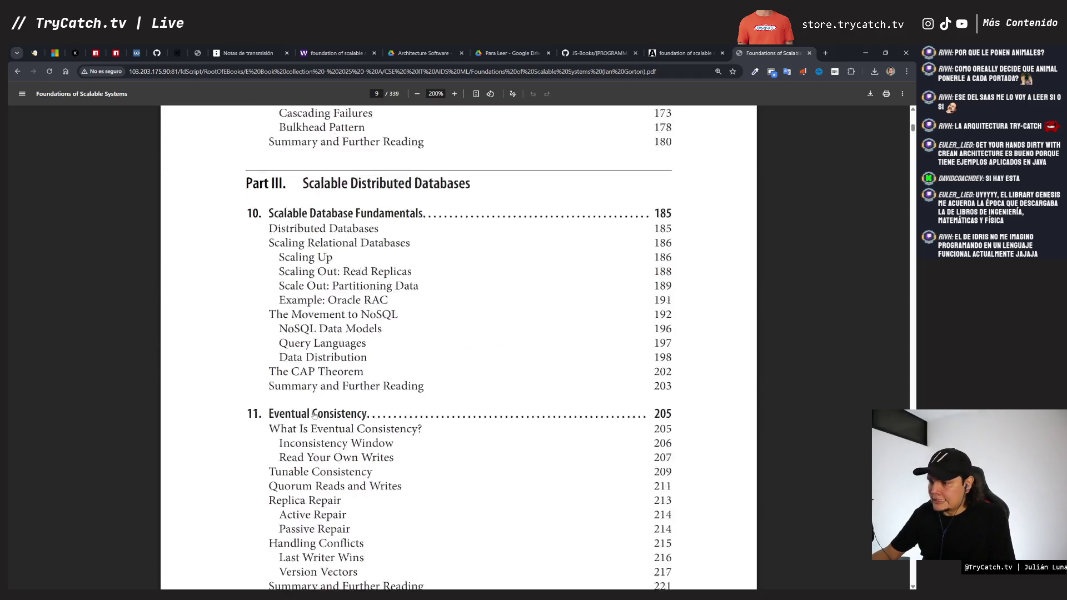
scroll(314, 415, up, 10)
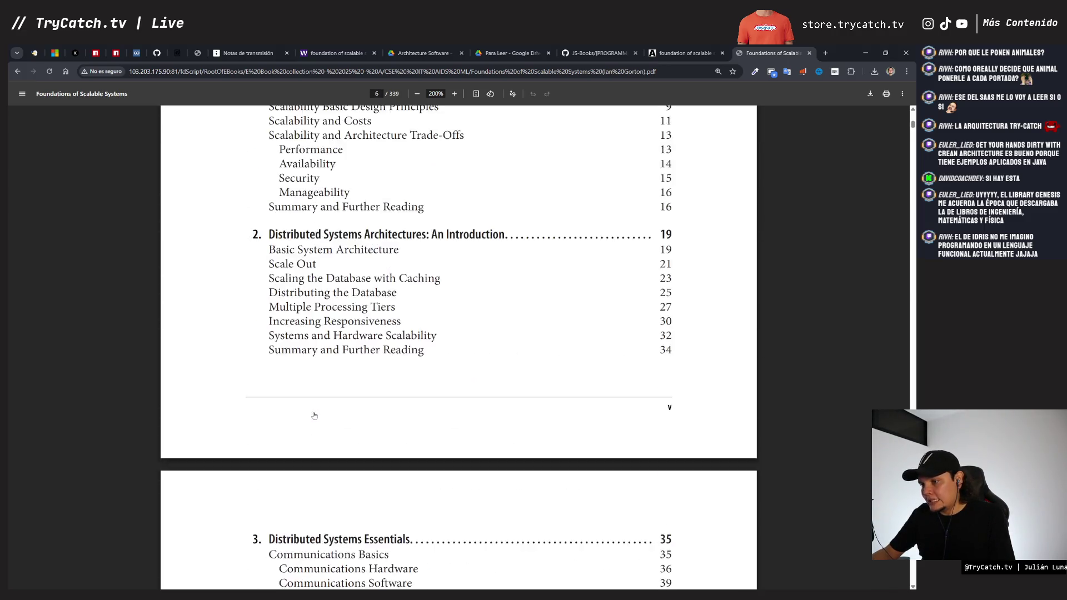
scroll(314, 415, up, 20)
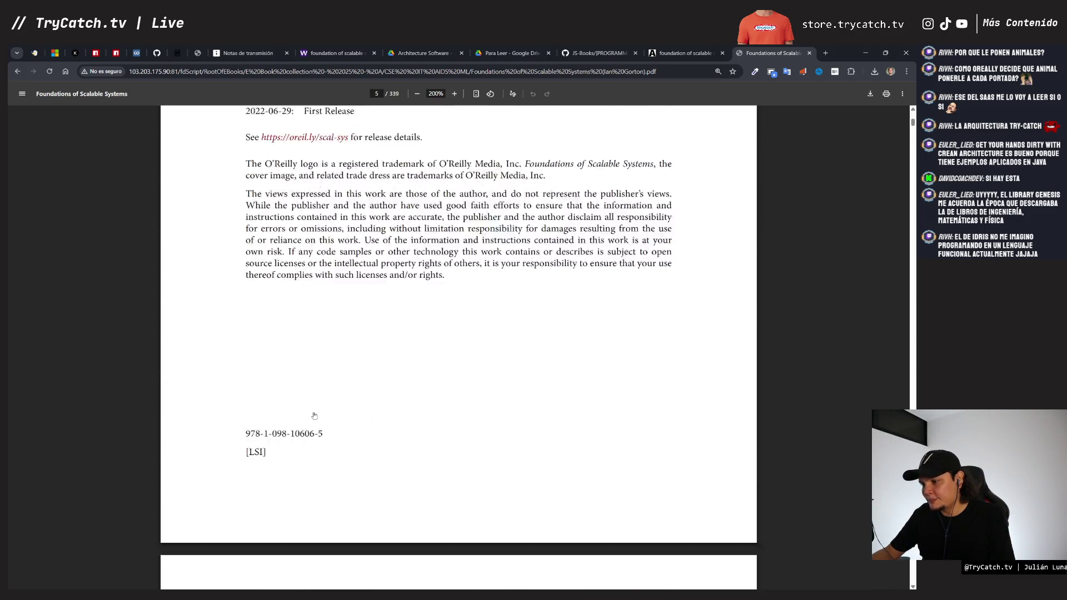
scroll(314, 415, up, 20)
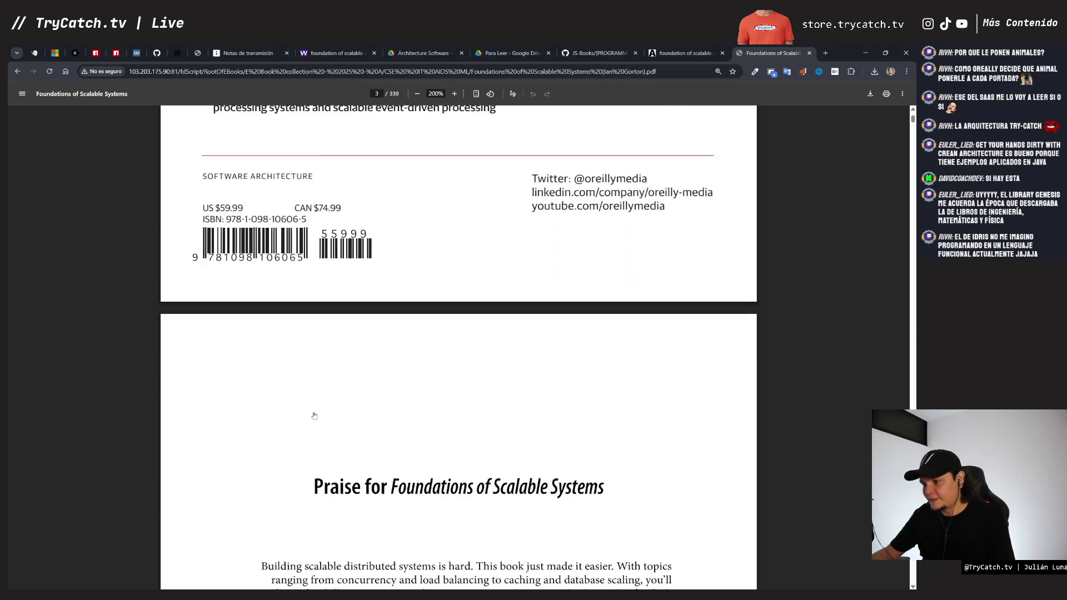
scroll(314, 415, up, 5)
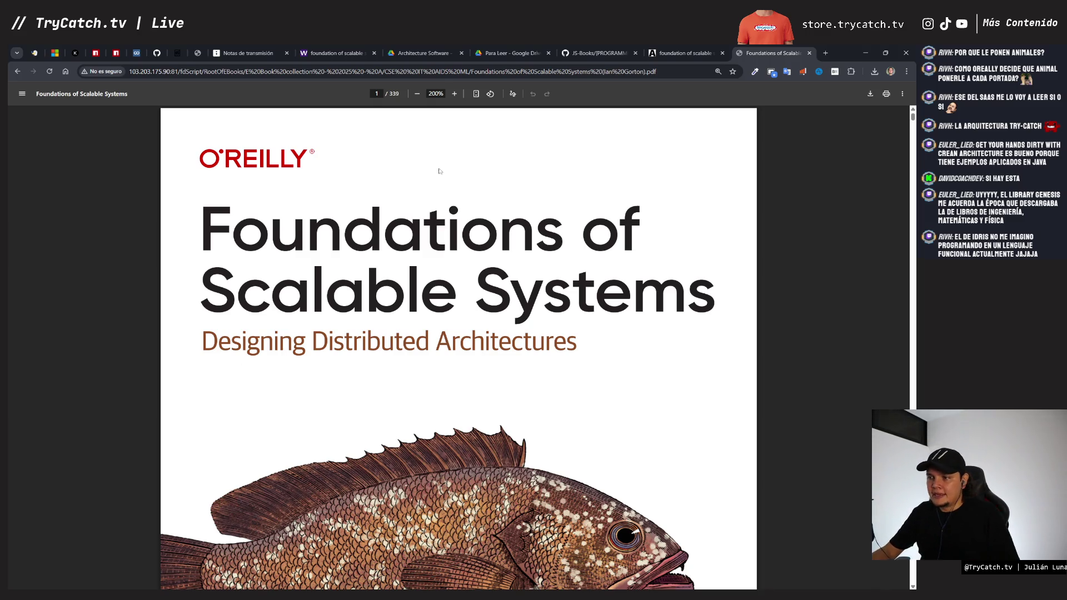
Step: Copy the 650 EN label as 339 EN under the Foundations cover; shift the Elevator cover left
click(249, 53)
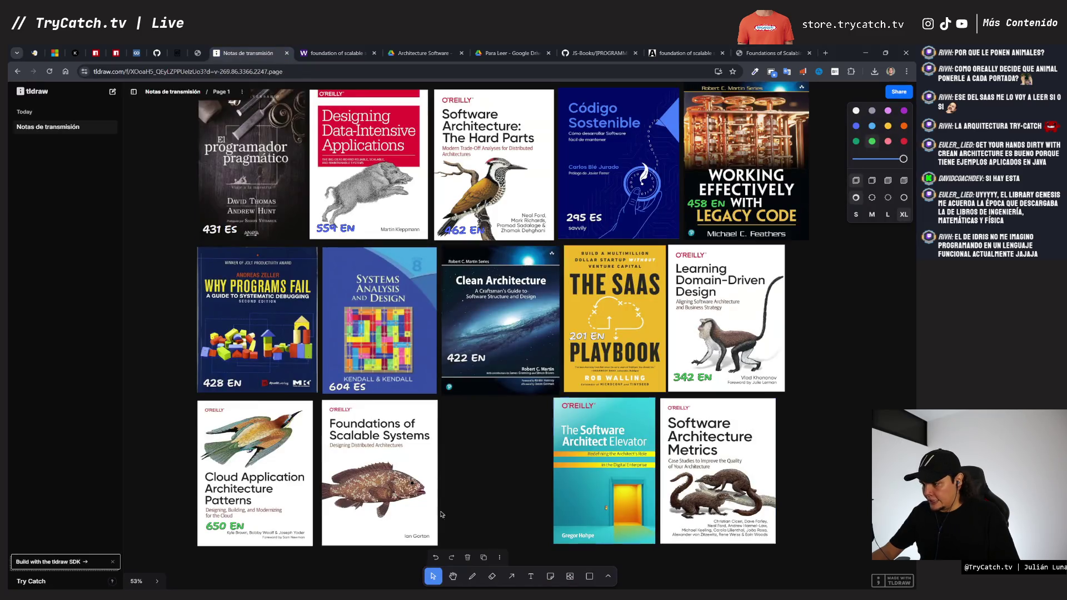
click(228, 526)
key(ctrl+d)
drag(254, 527, 345, 527)
double_click(345, 528)
text(330EN)
key(Escape)
key(BackSpace)
text(9 EN)
drag(571, 480, 468, 482)
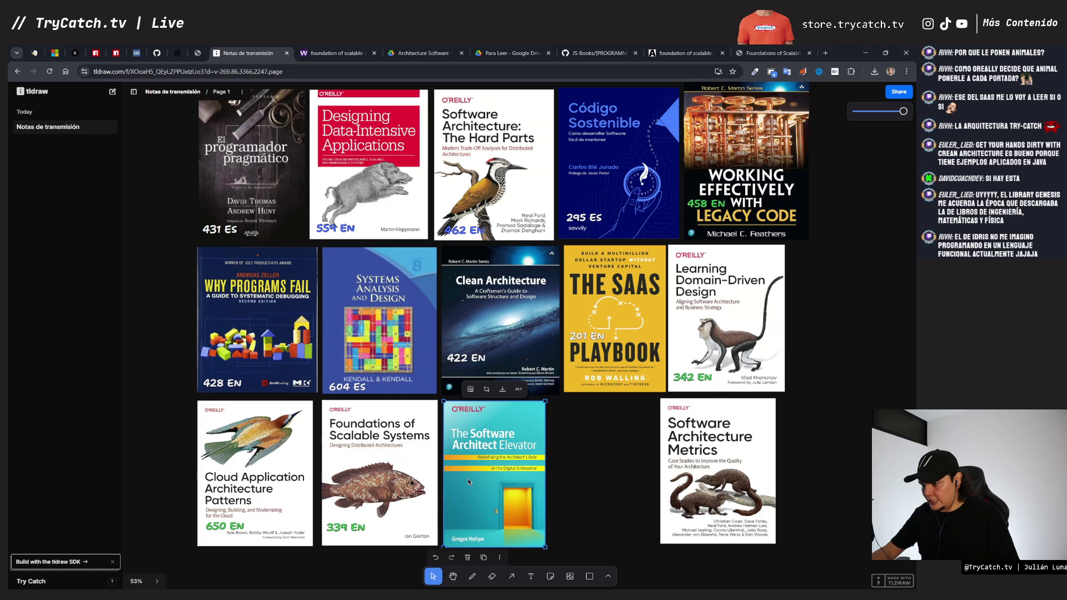
click(333, 53)
Step: Search WeLib for 'the software architect elevator github' and open the matching PDF
click(354, 114)
text(teh software)
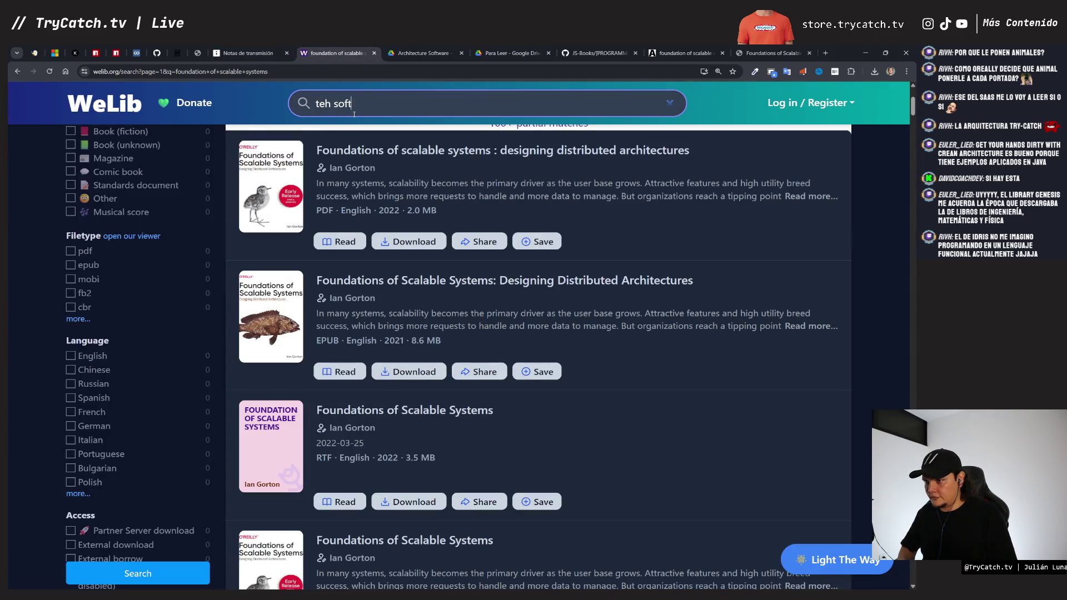
key(ctrl+Left)
key(Left)
key(BackSpace)
key(BackSpace)
text(he)
key(End)
text(archi)
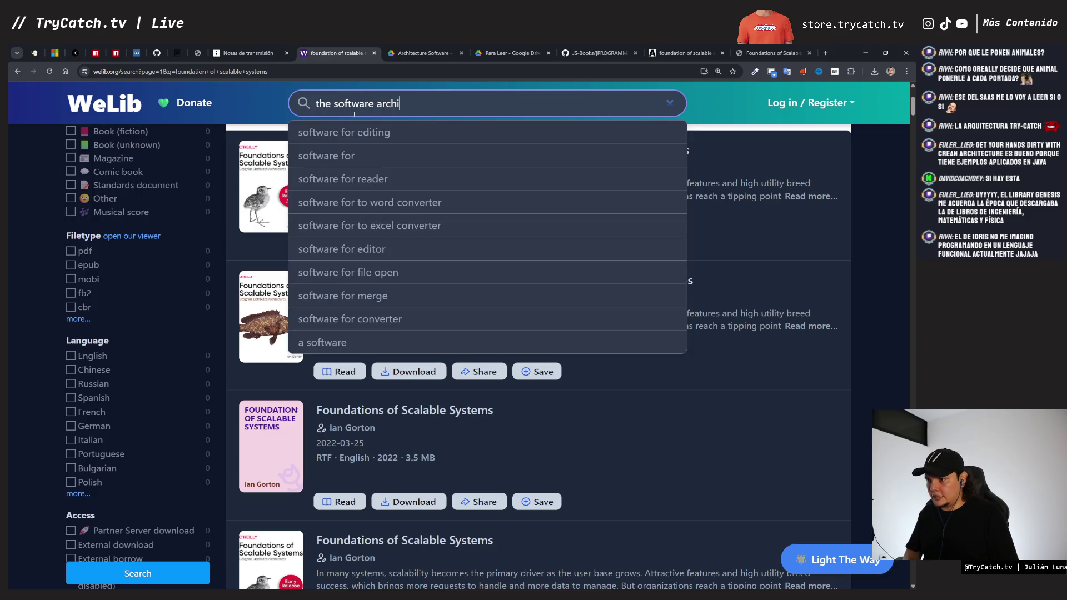
text(tect elevator github)
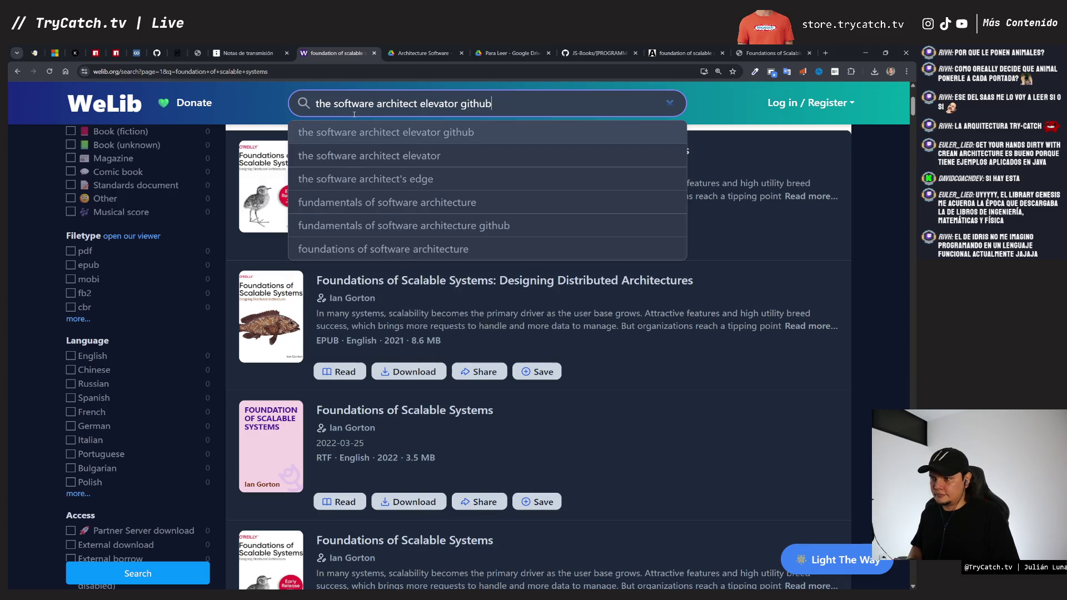
key(Return)
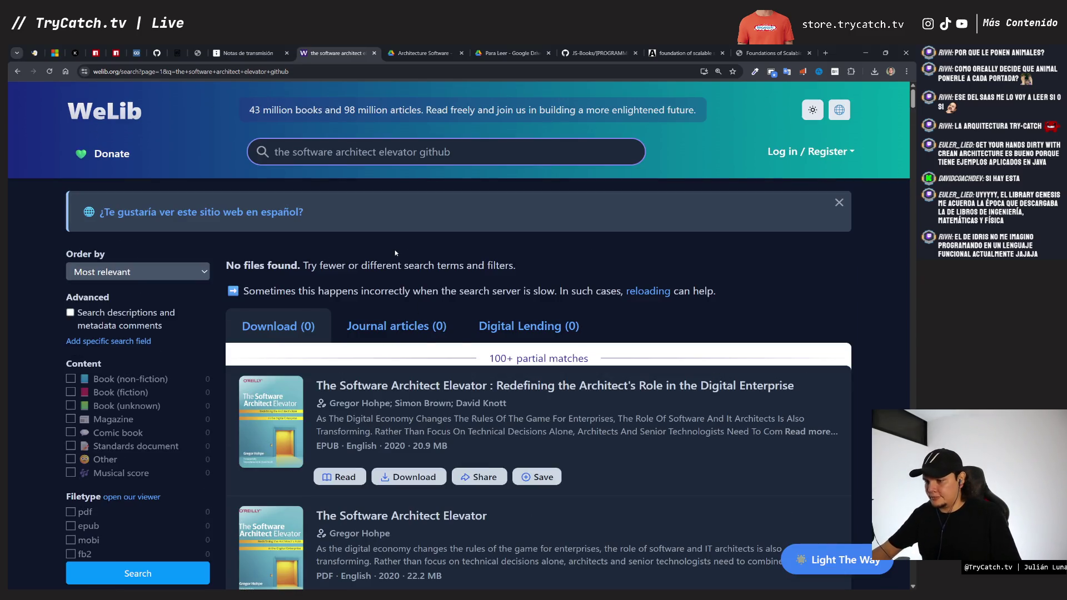
scroll(368, 463, down, 2)
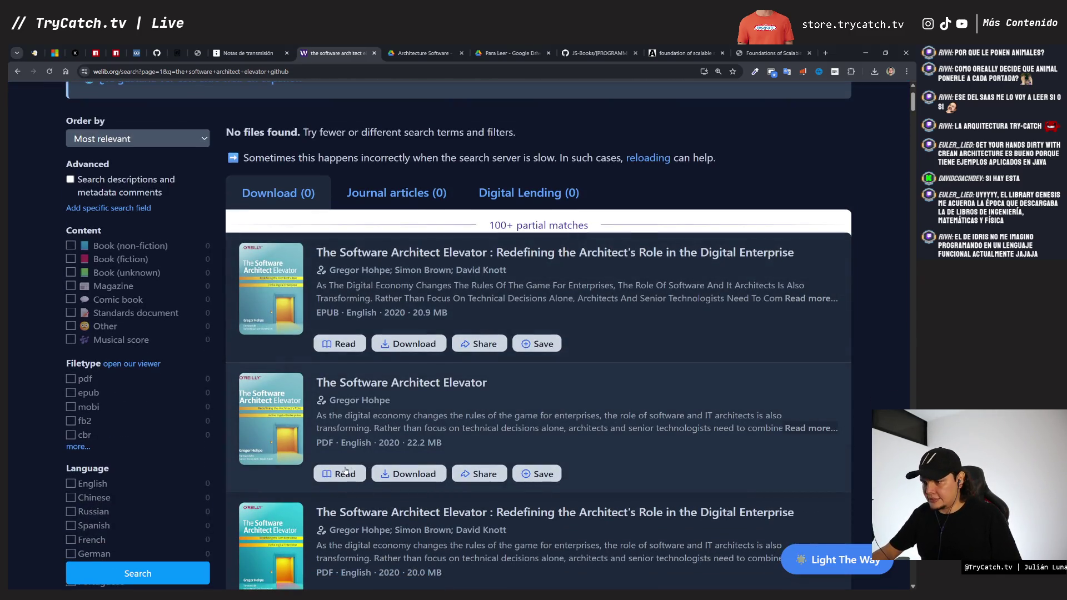
click(345, 472)
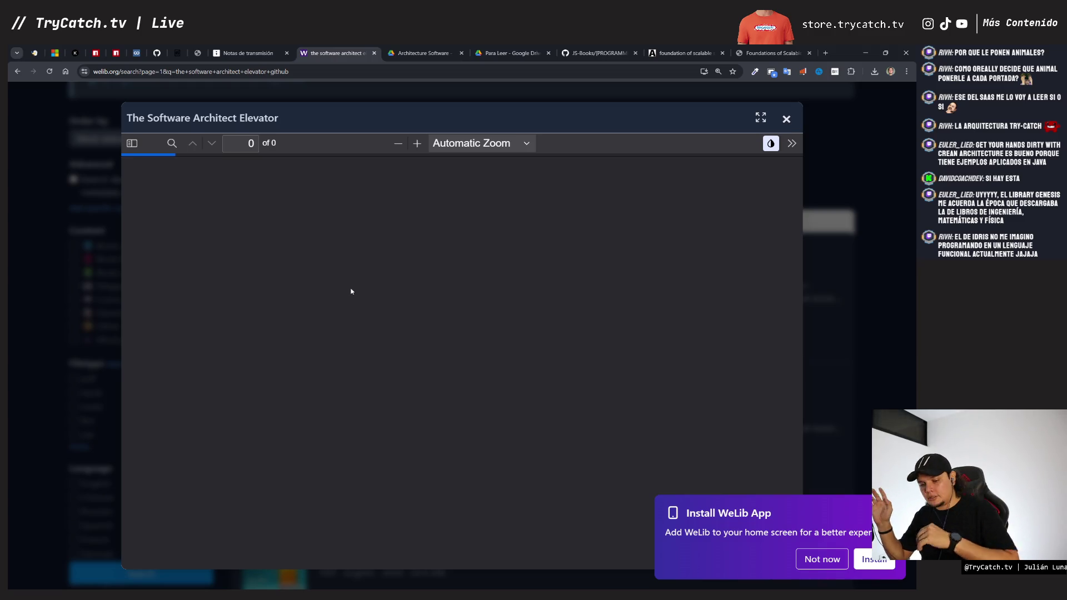
Step: Dismiss the install-app prompt and view The Software Architect Elevator's cover in the reader
click(822, 559)
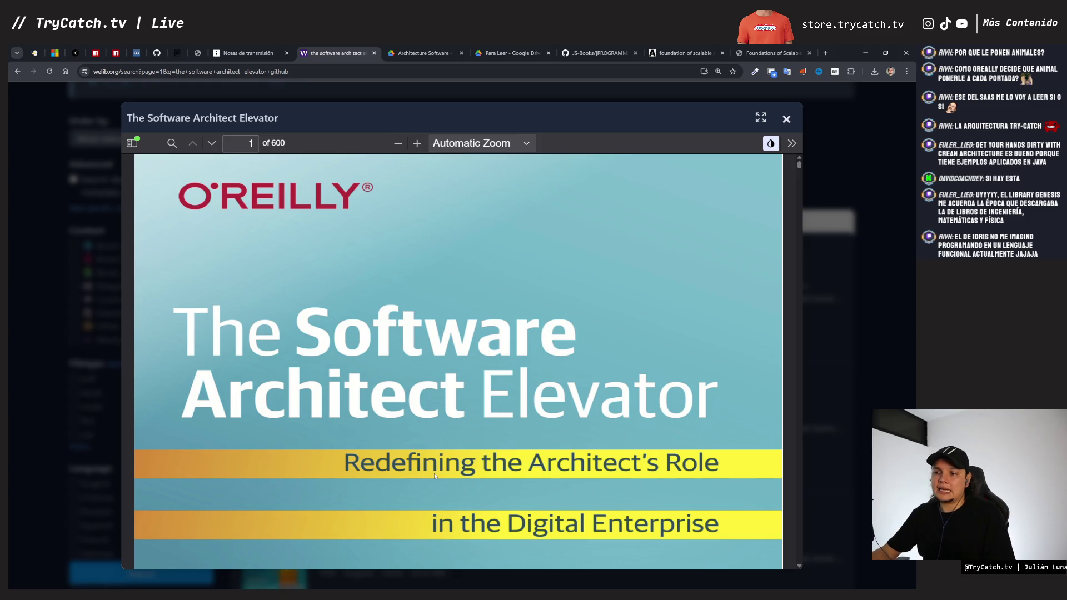
scroll(346, 207, down, 1)
Step: Scroll the Elevator's table of contents to page 9, through chapter 17 and Part III
scroll(346, 208, up, 2)
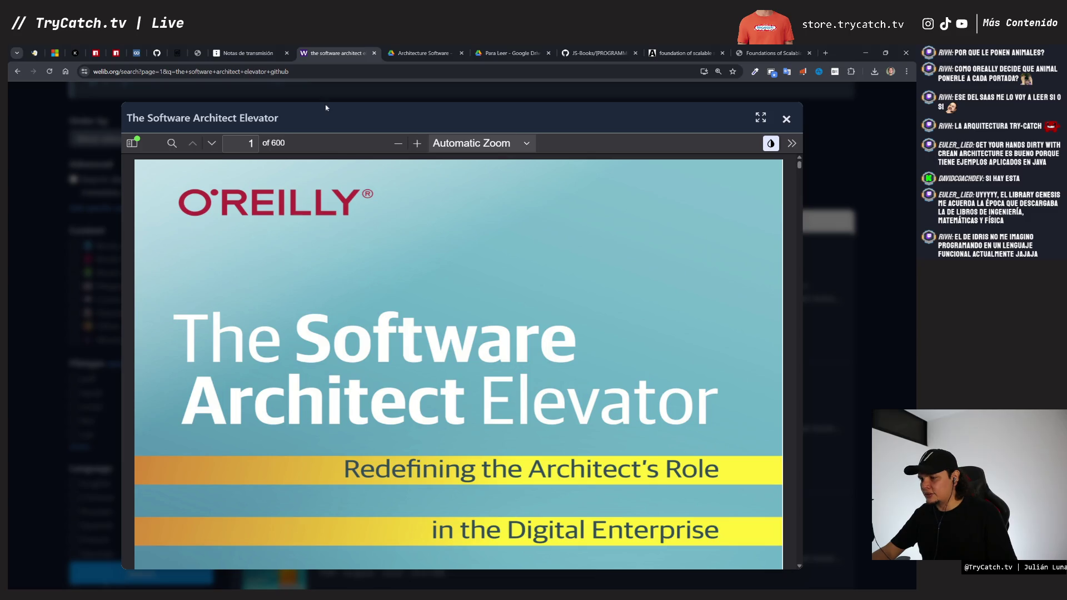
scroll(357, 282, down, 10)
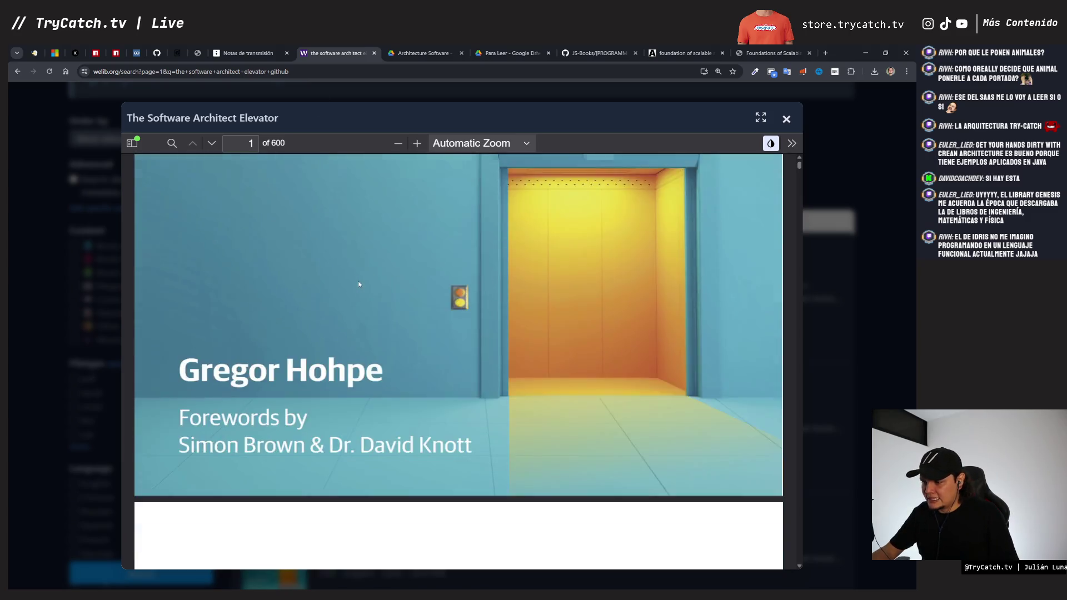
scroll(359, 282, down, 3)
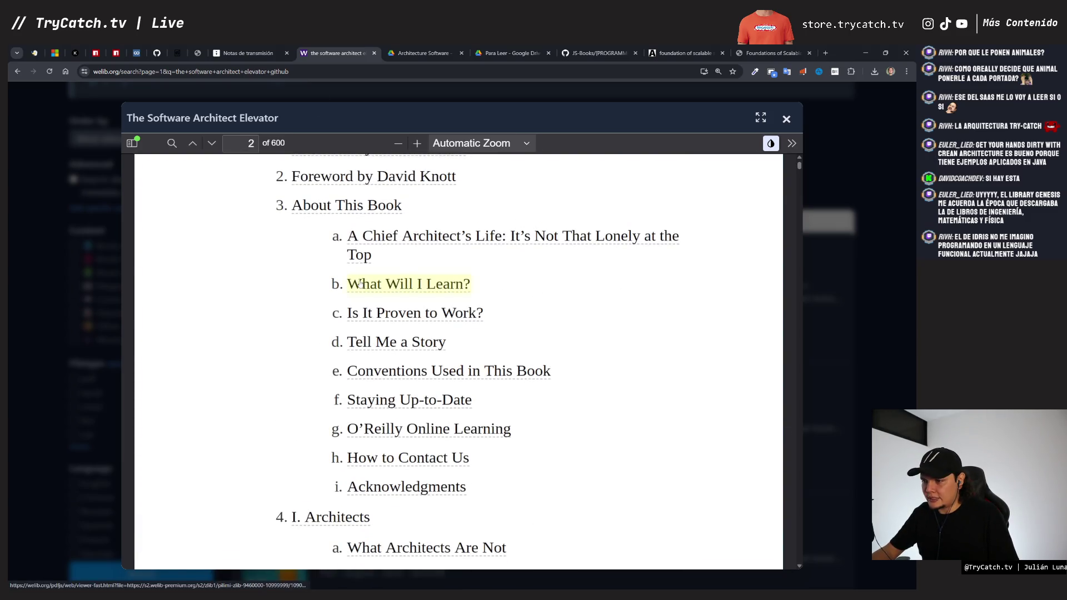
scroll(359, 283, down, 2)
scroll(359, 283, down, 4)
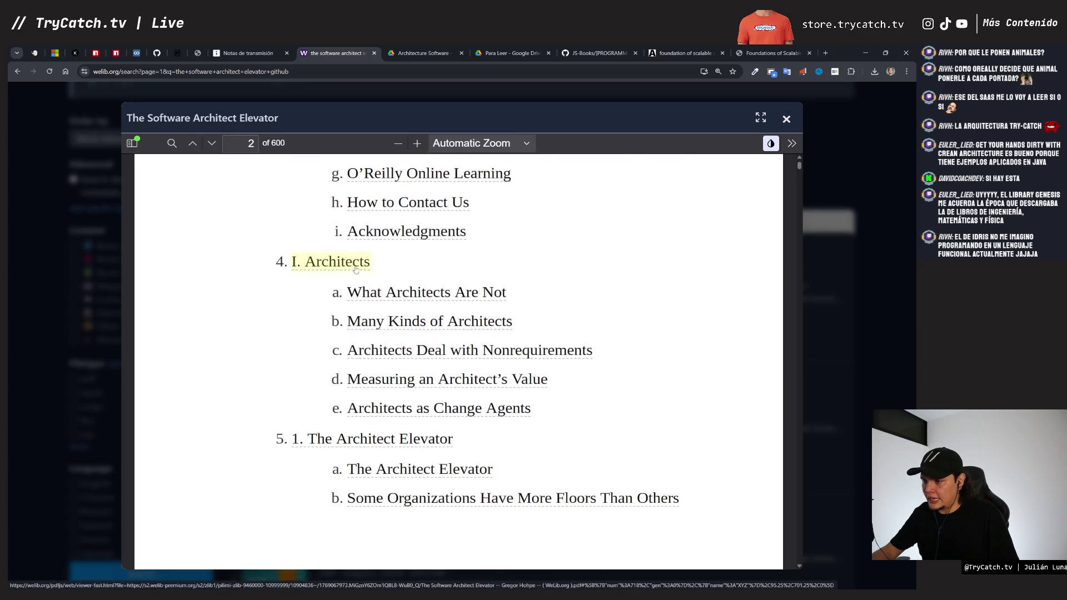
scroll(359, 300, down, 3)
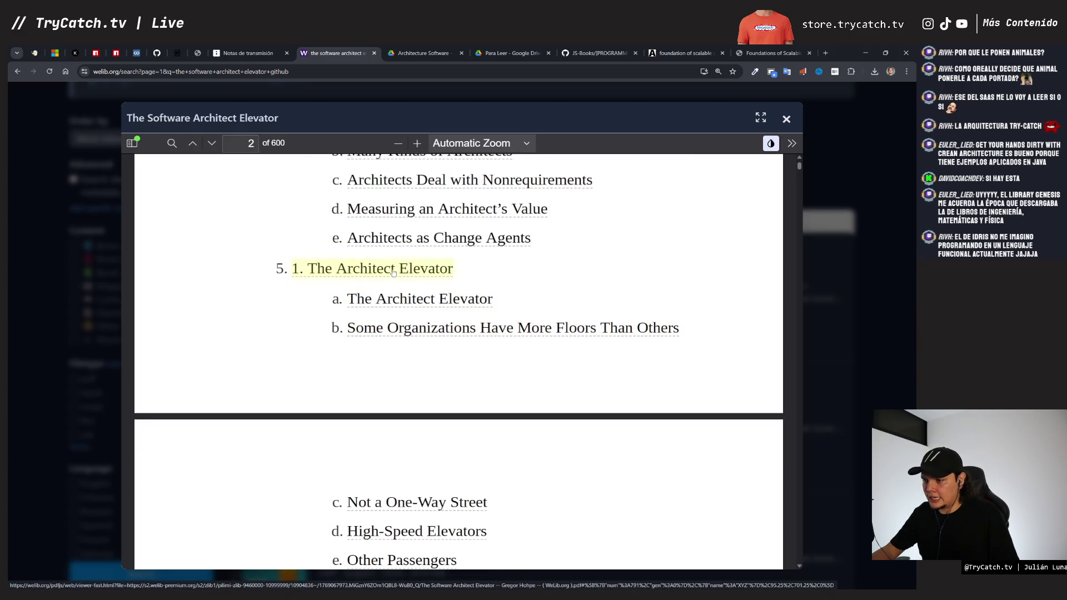
scroll(415, 330, down, 6)
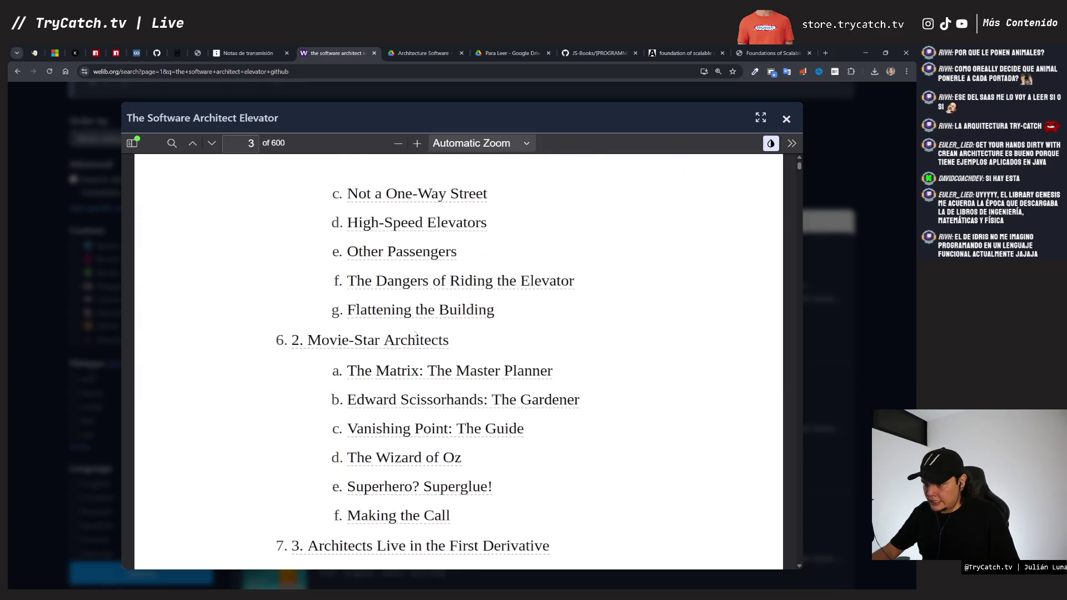
scroll(415, 333, down, 2)
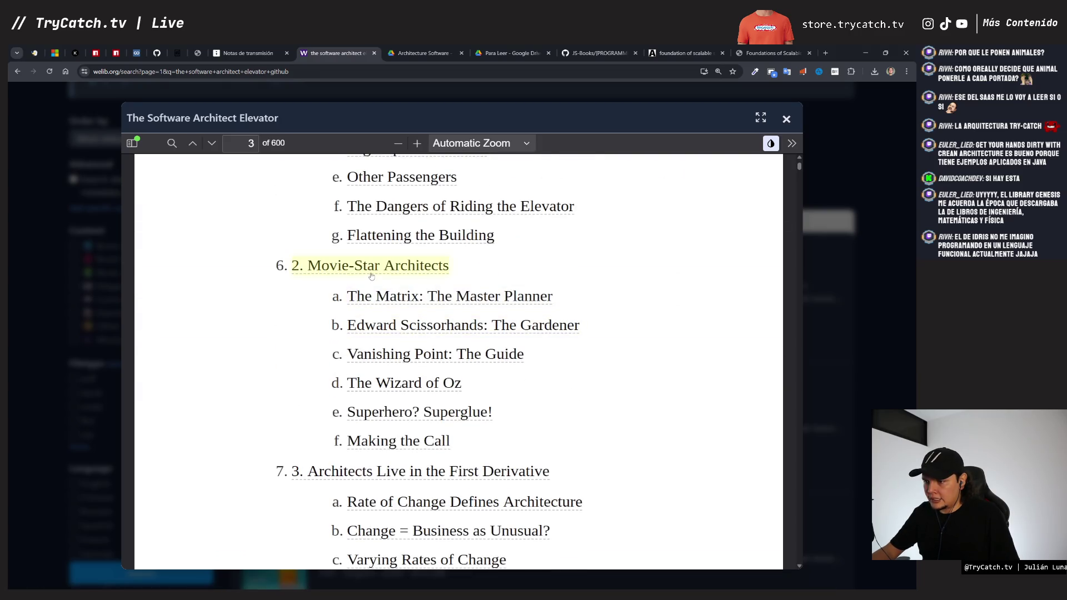
scroll(371, 275, down, 3)
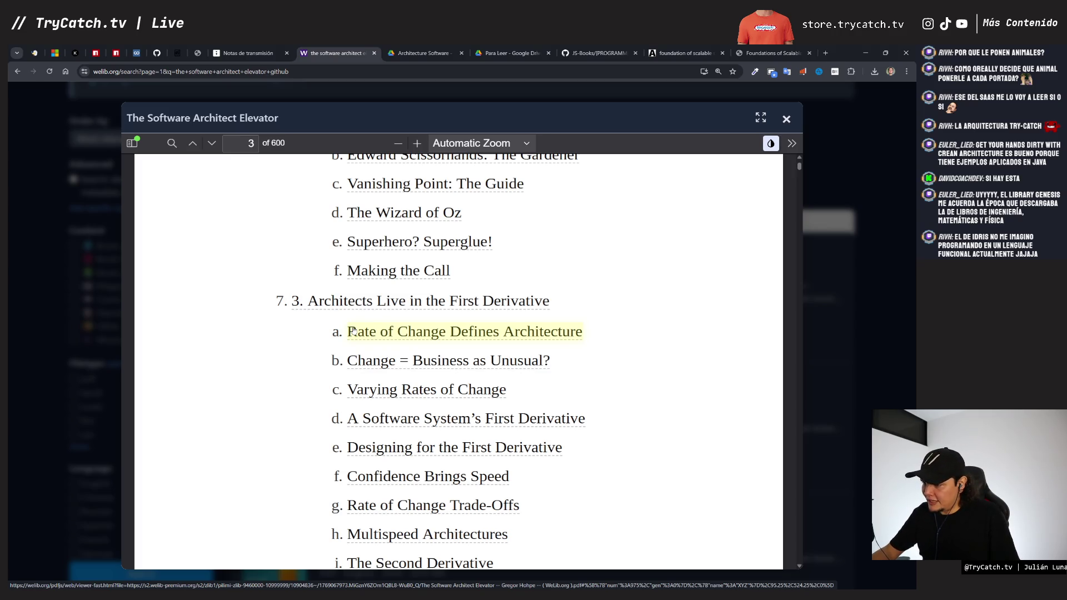
scroll(354, 330, down, 4)
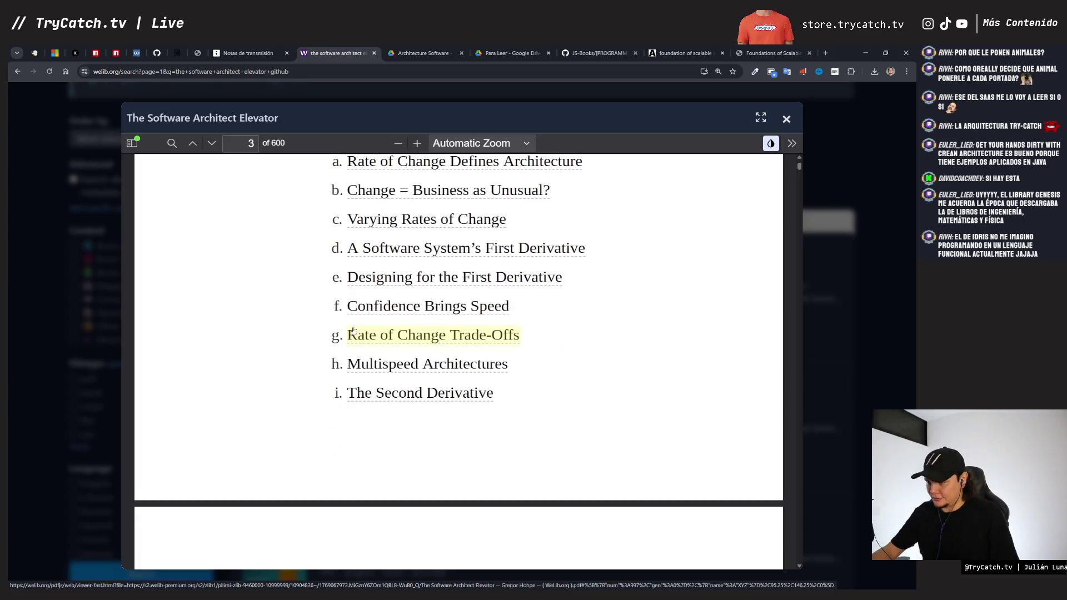
scroll(353, 330, up, 2)
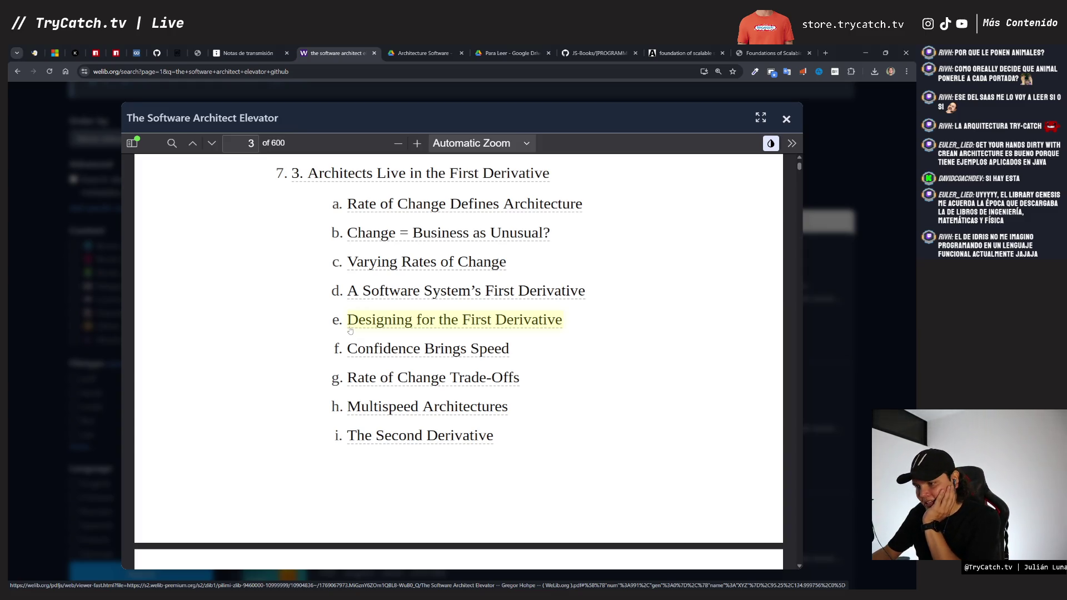
scroll(350, 330, down, 3)
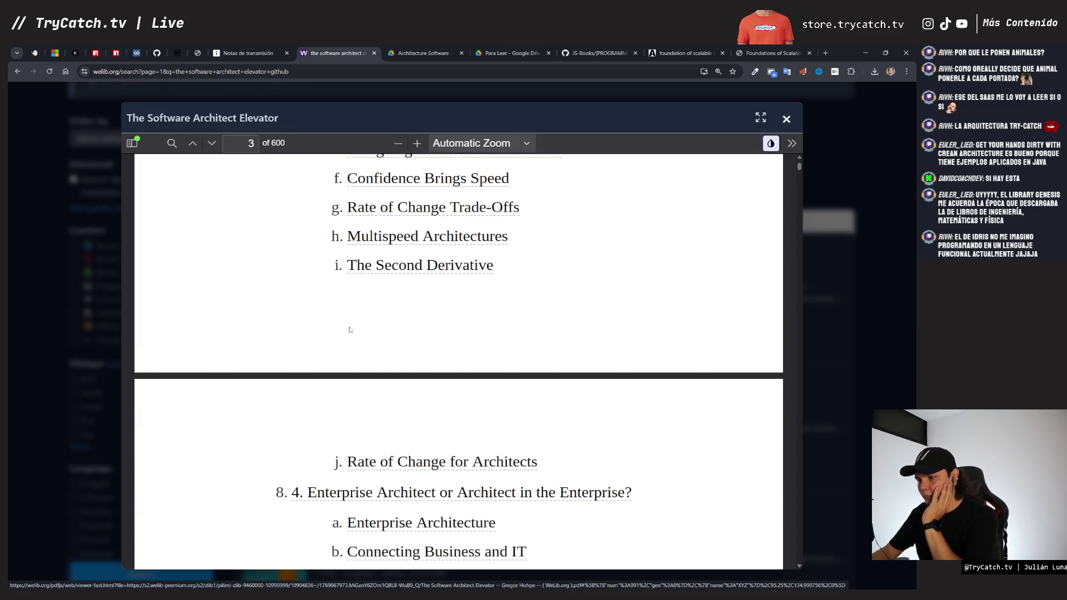
scroll(350, 329, down, 3)
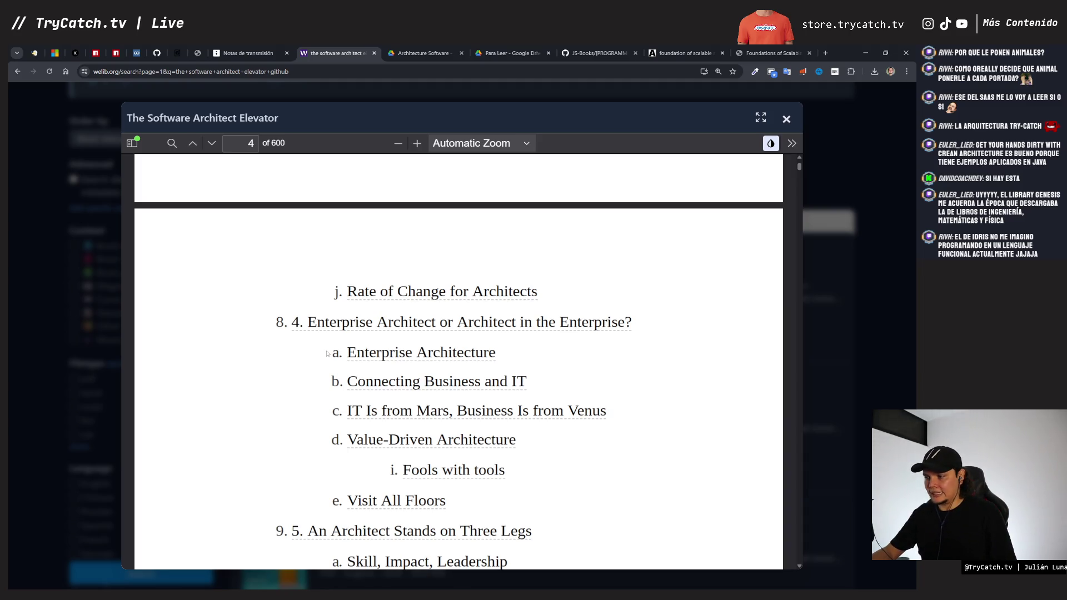
scroll(328, 354, down, 4)
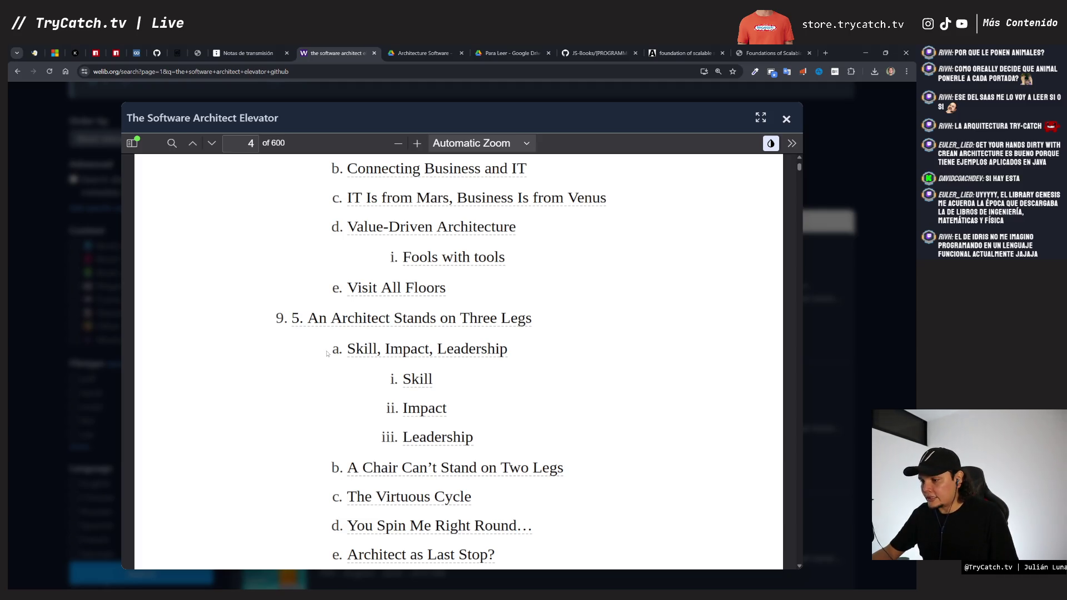
scroll(327, 353, down, 2)
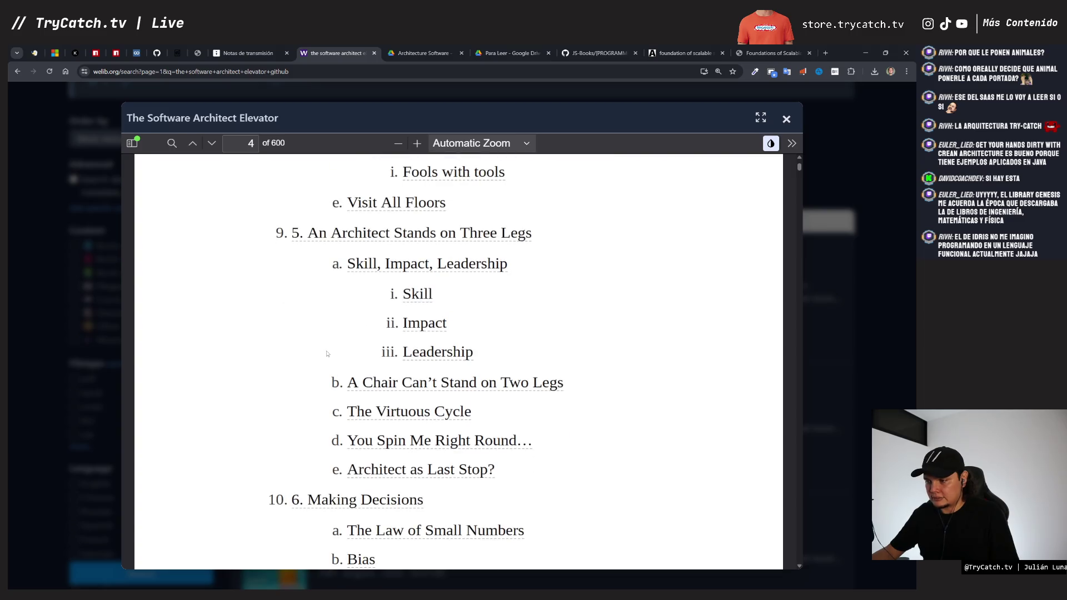
scroll(328, 353, down, 1)
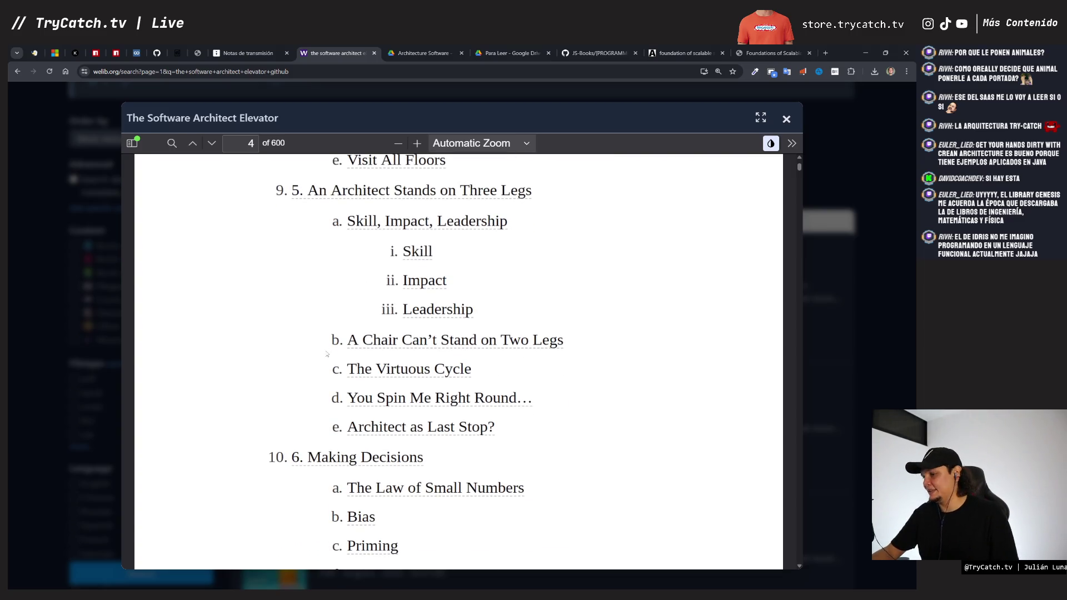
scroll(328, 353, down, 4)
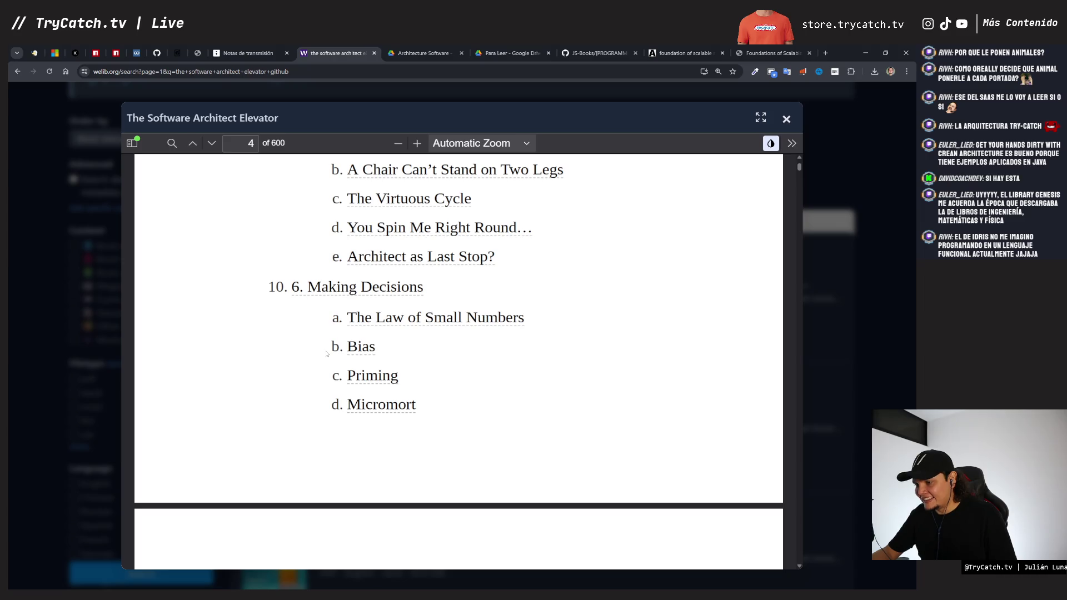
scroll(327, 354, down, 9)
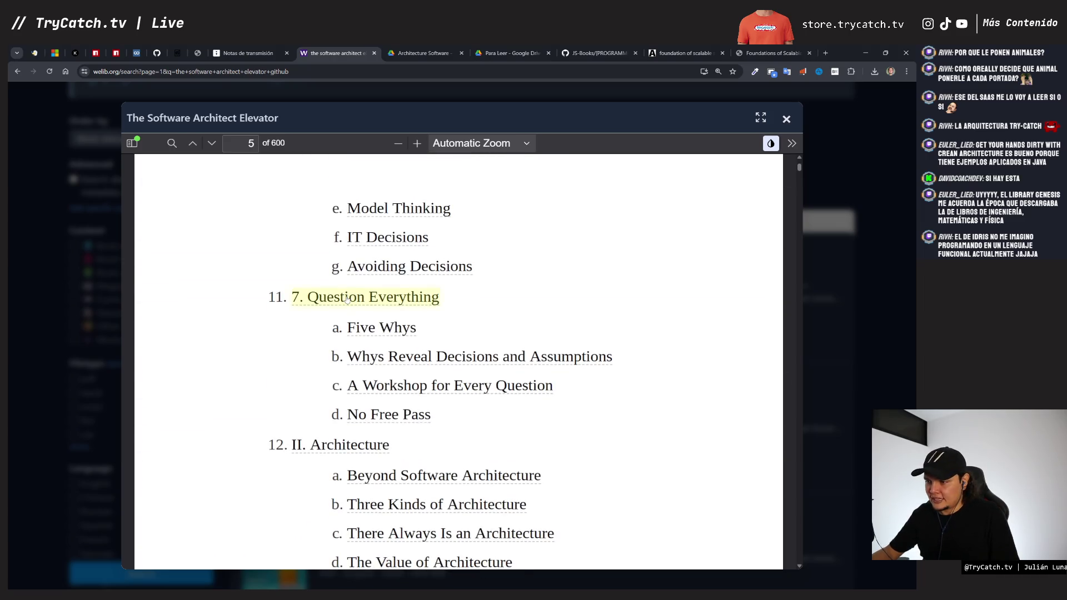
scroll(351, 315, down, 4)
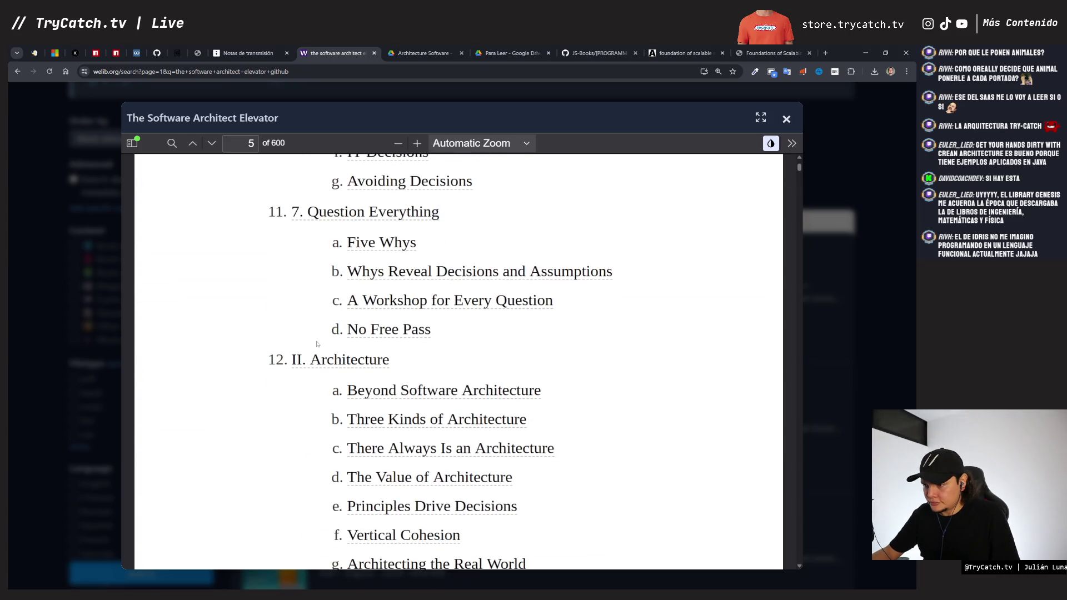
scroll(345, 315, down, 6)
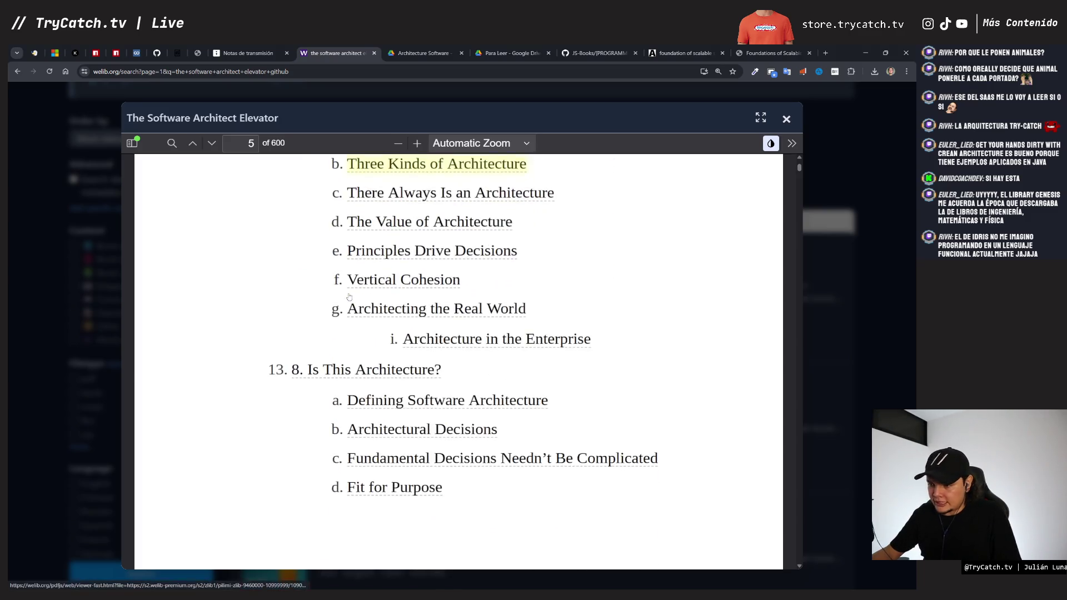
scroll(350, 308, down, 2)
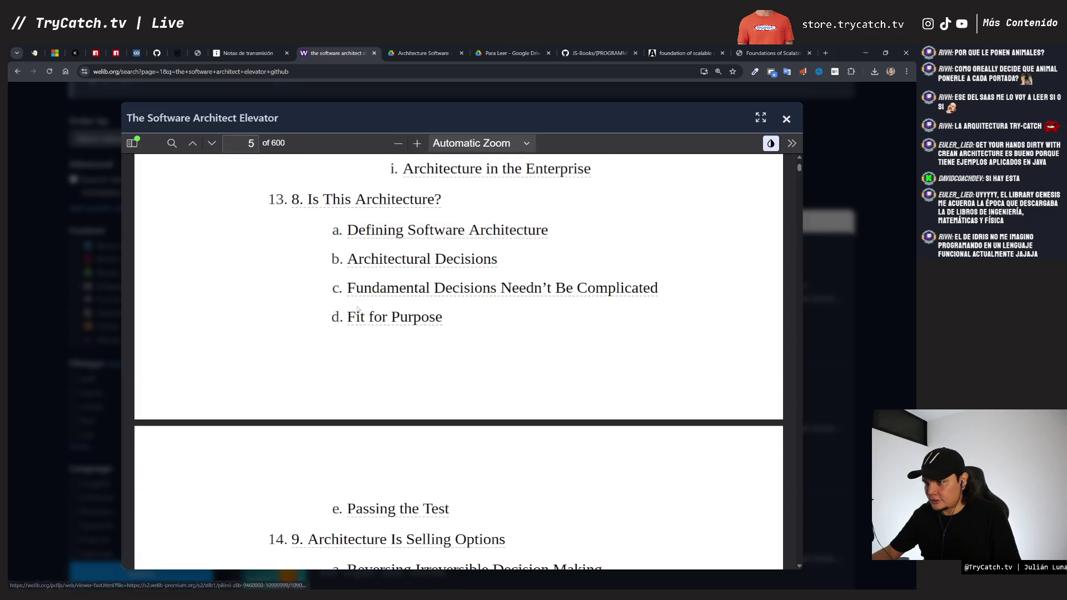
scroll(358, 309, down, 2)
scroll(358, 309, down, 3)
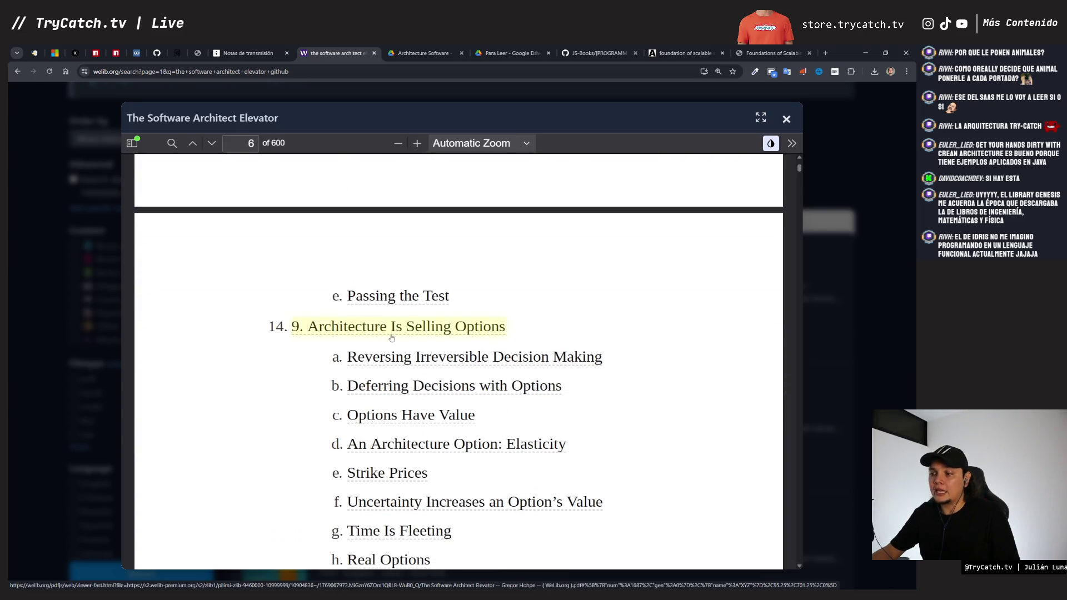
scroll(391, 337, down, 2)
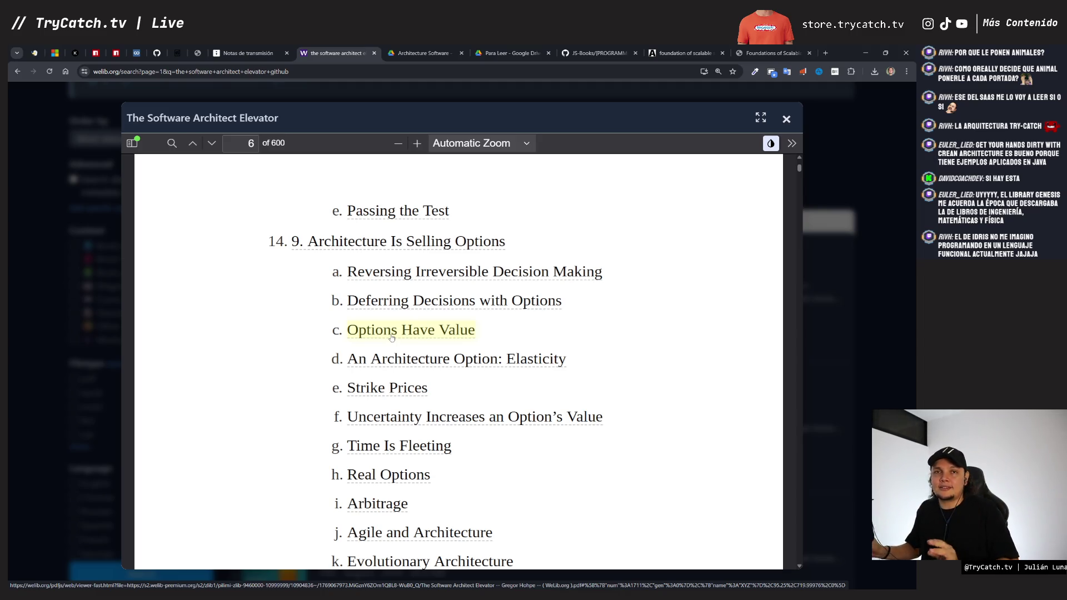
scroll(411, 317, down, 1)
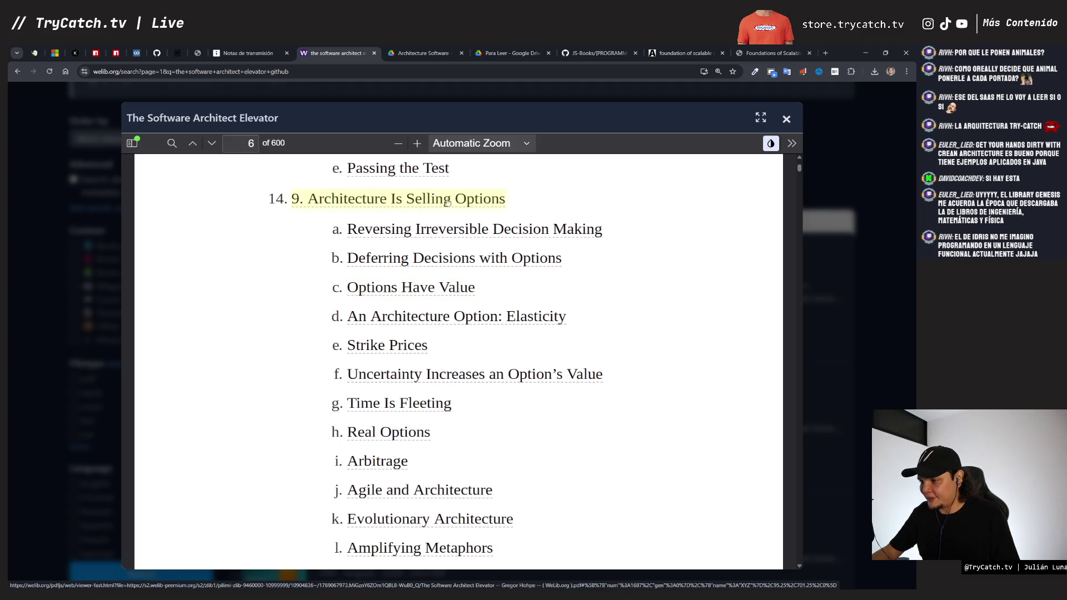
scroll(439, 223, down, 1)
scroll(441, 259, down, 4)
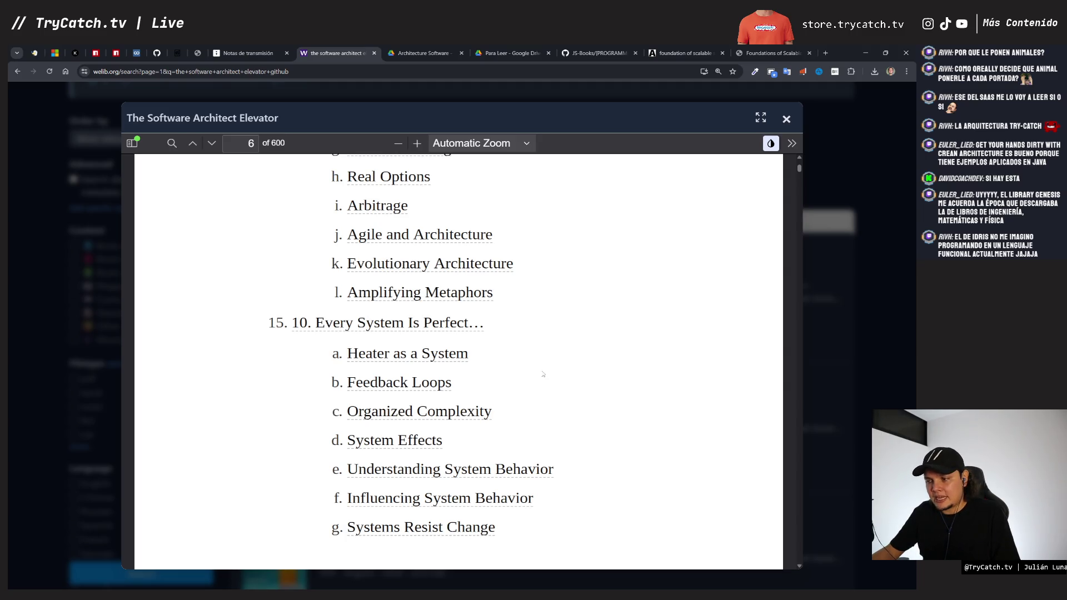
scroll(543, 374, down, 8)
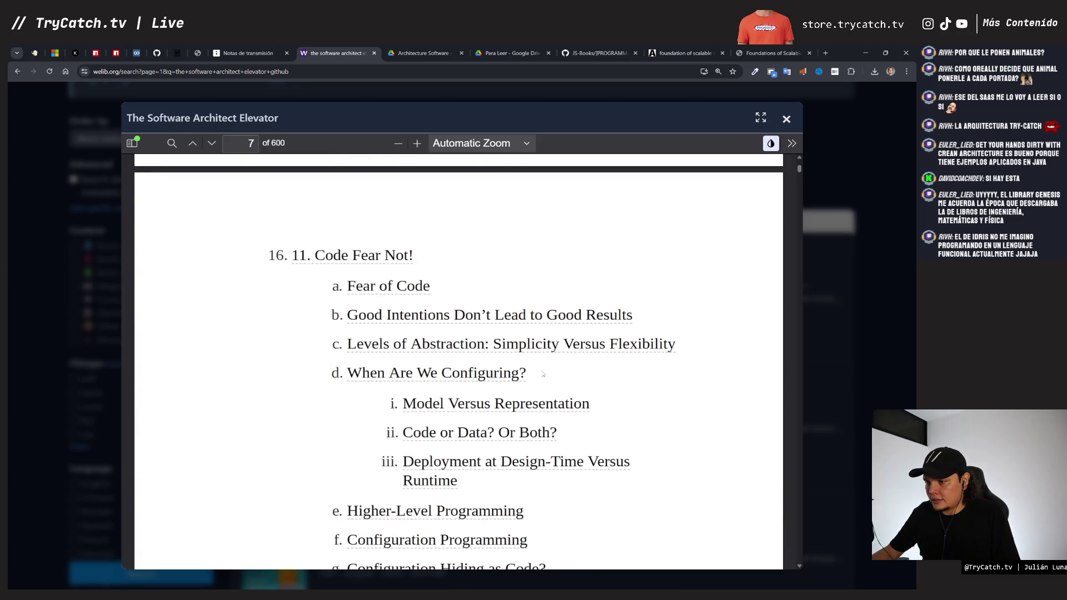
scroll(542, 374, down, 5)
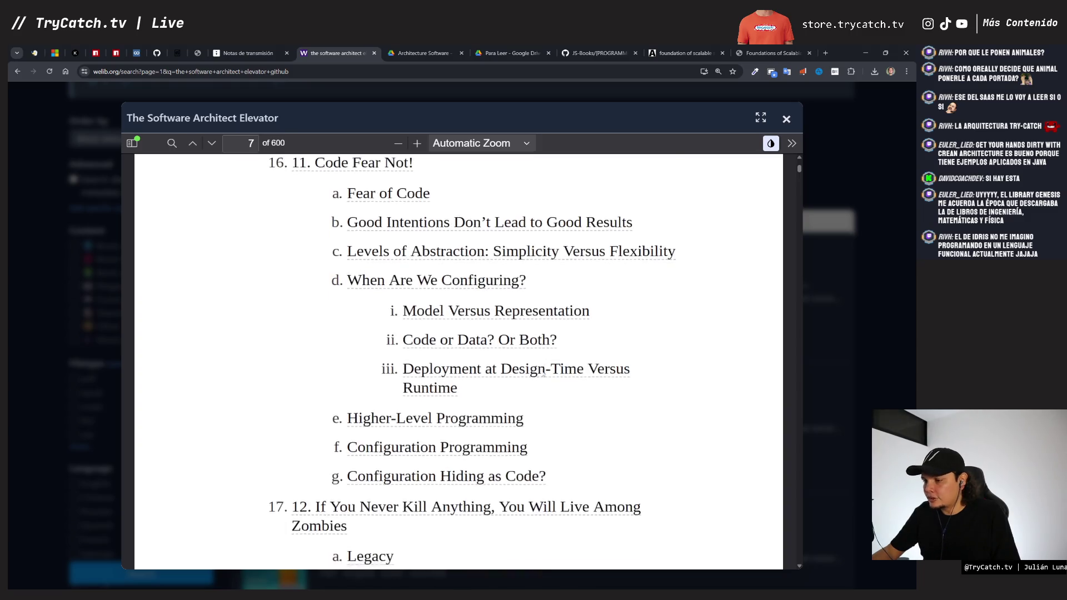
scroll(543, 374, up, 2)
scroll(543, 374, down, 2)
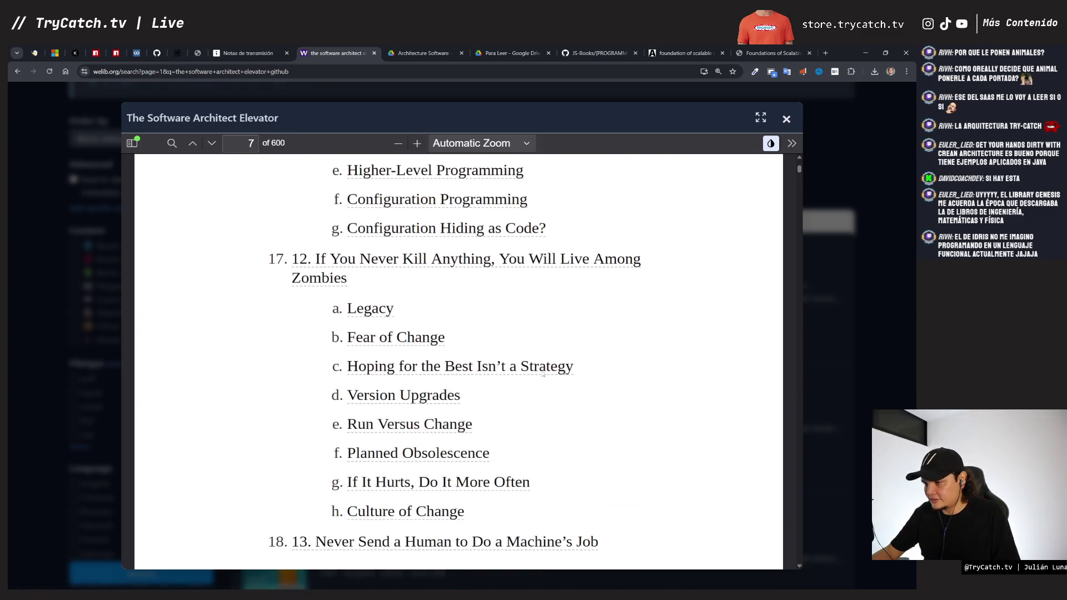
scroll(543, 374, down, 2)
scroll(543, 374, up, 1)
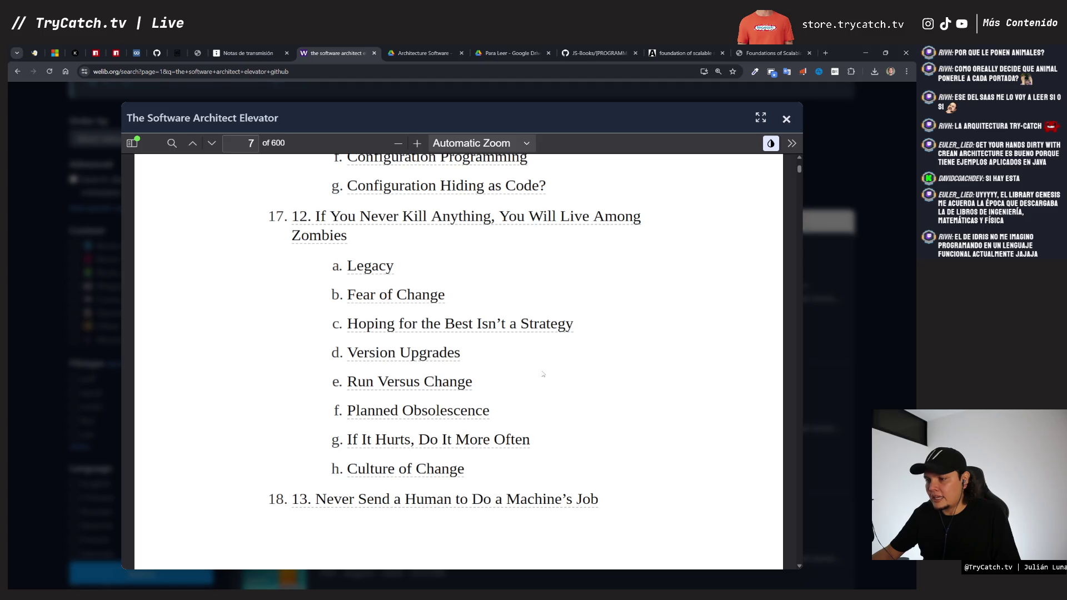
scroll(543, 374, down, 1)
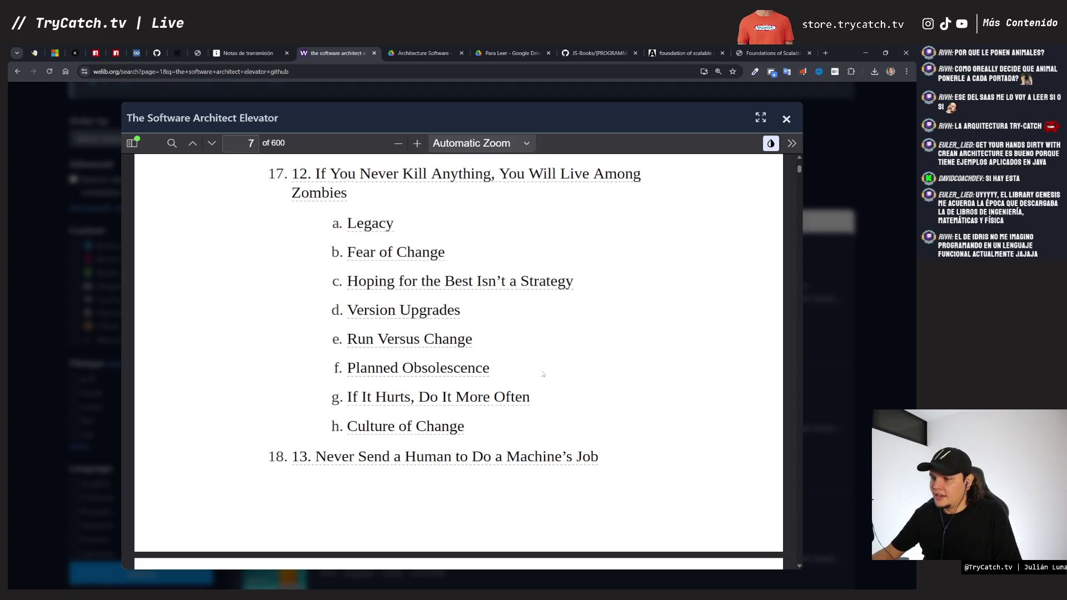
scroll(543, 374, down, 1)
scroll(542, 373, down, 2)
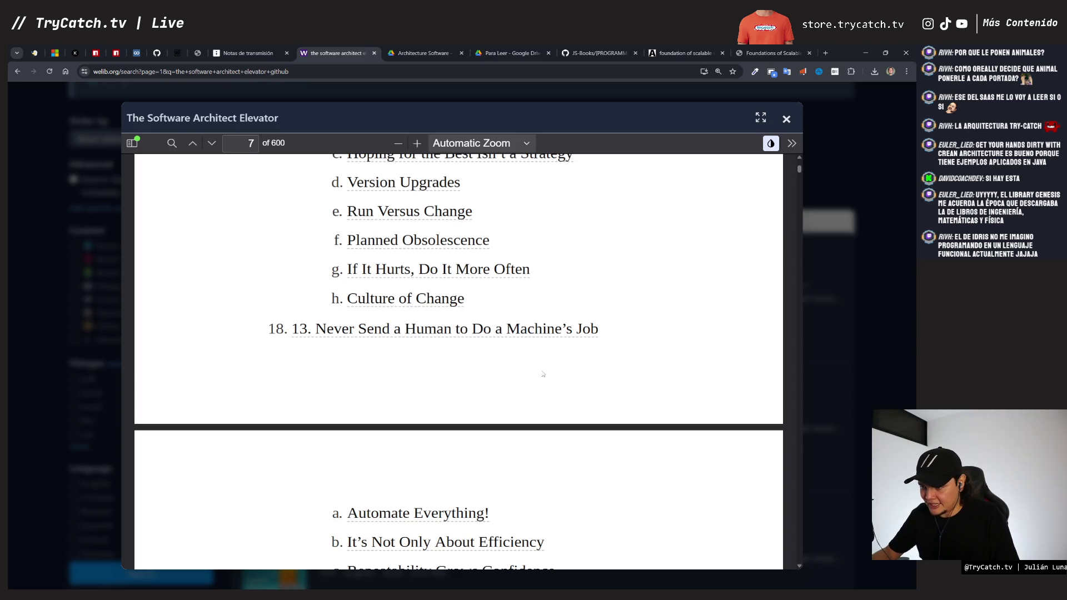
scroll(543, 374, down, 1)
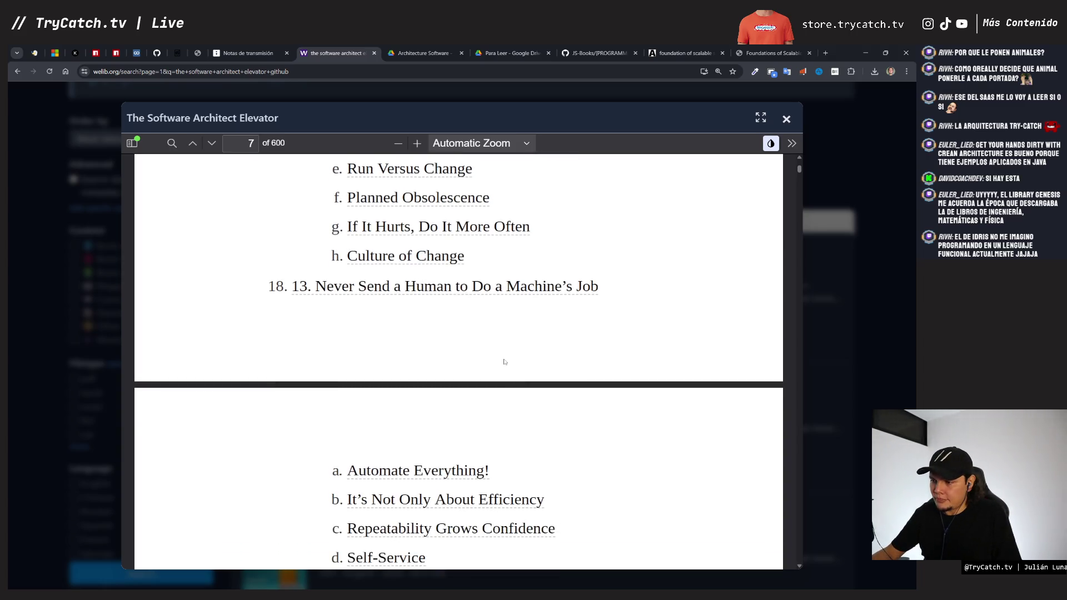
scroll(505, 362, down, 8)
scroll(499, 362, up, 2)
scroll(408, 345, down, 5)
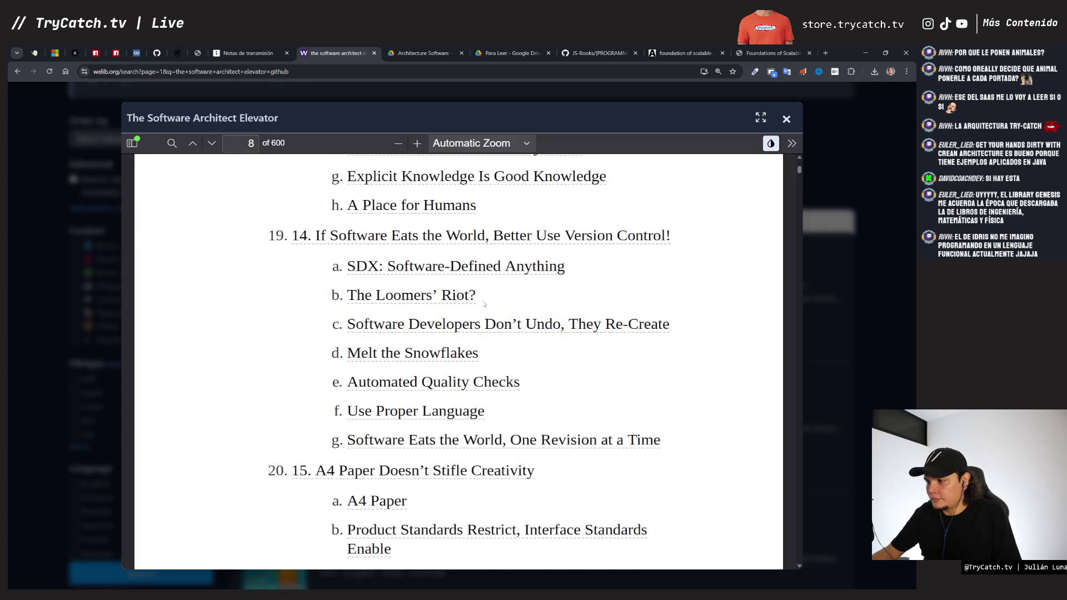
scroll(413, 318, down, 5)
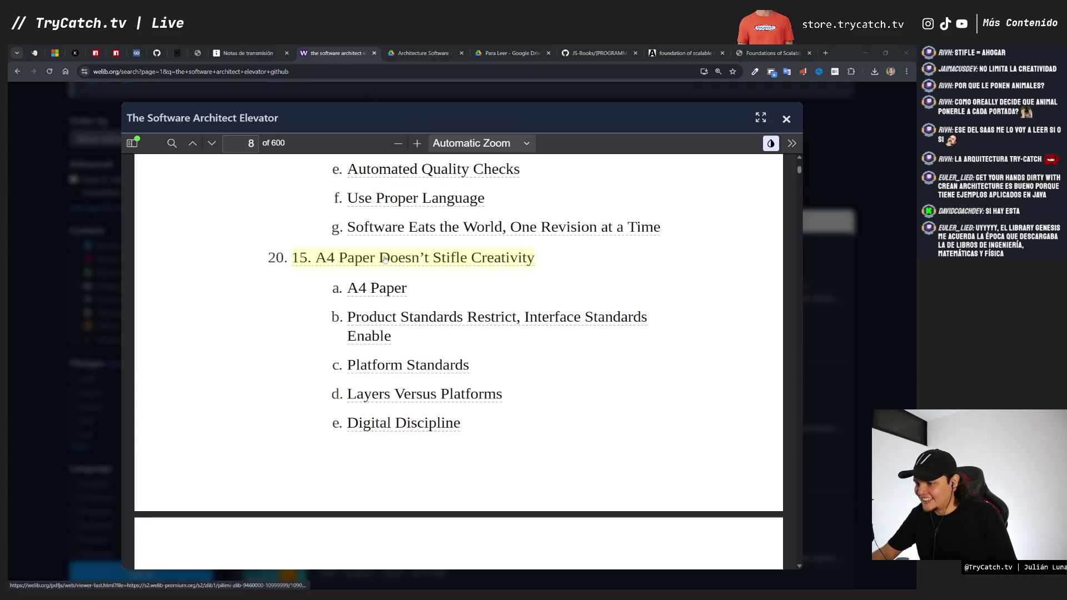
scroll(361, 262, down, 2)
scroll(362, 263, down, 5)
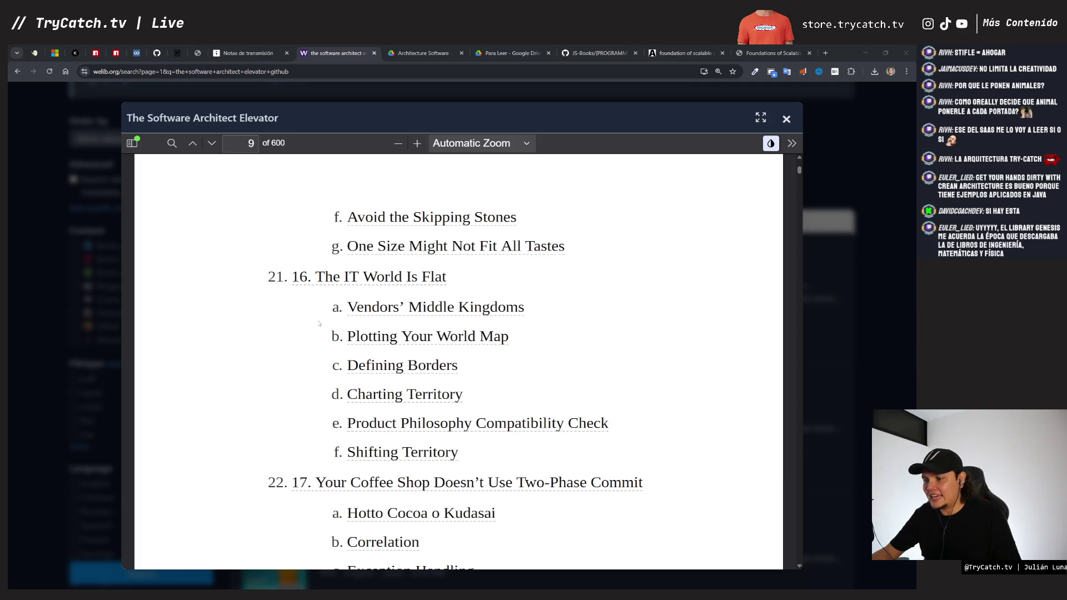
scroll(328, 326, down, 5)
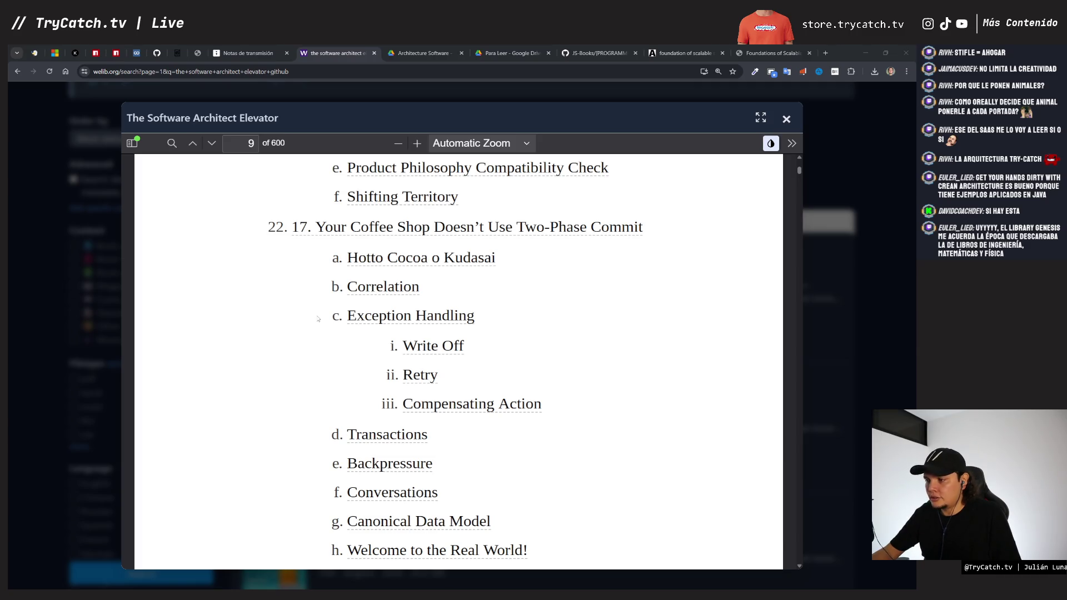
scroll(317, 318, down, 5)
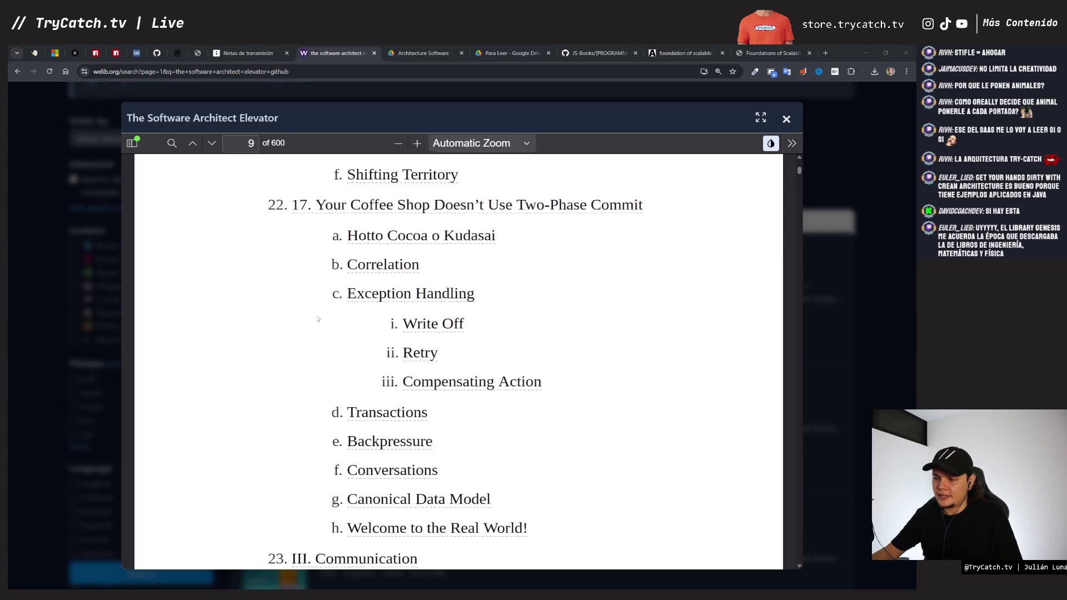
Step: Scroll the contents from page 9 to page 14, reaching Part IV, Organizations
scroll(376, 301, down, 6)
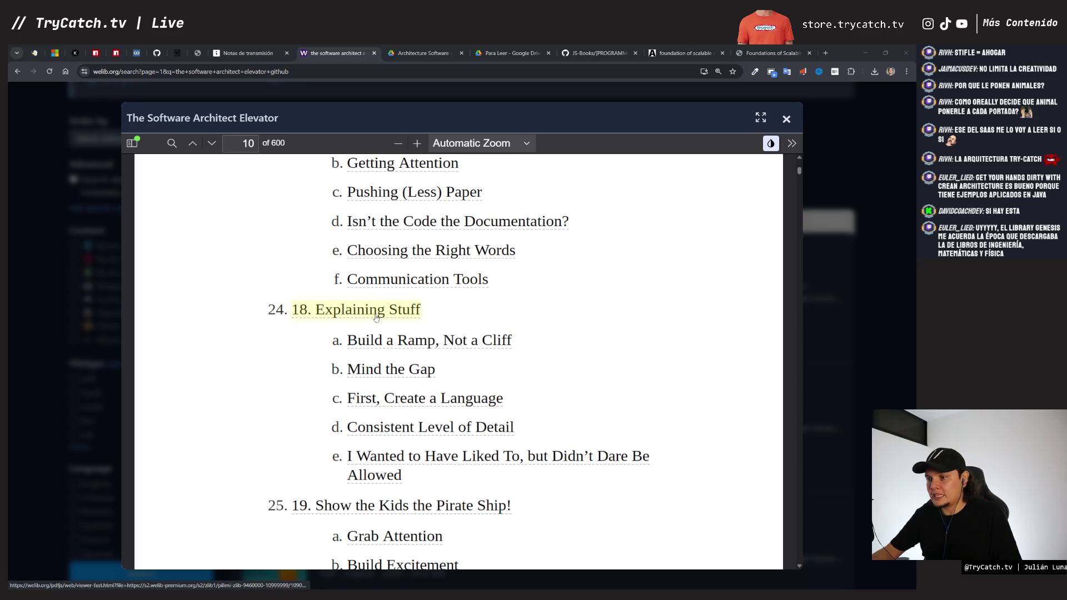
scroll(399, 298, down, 4)
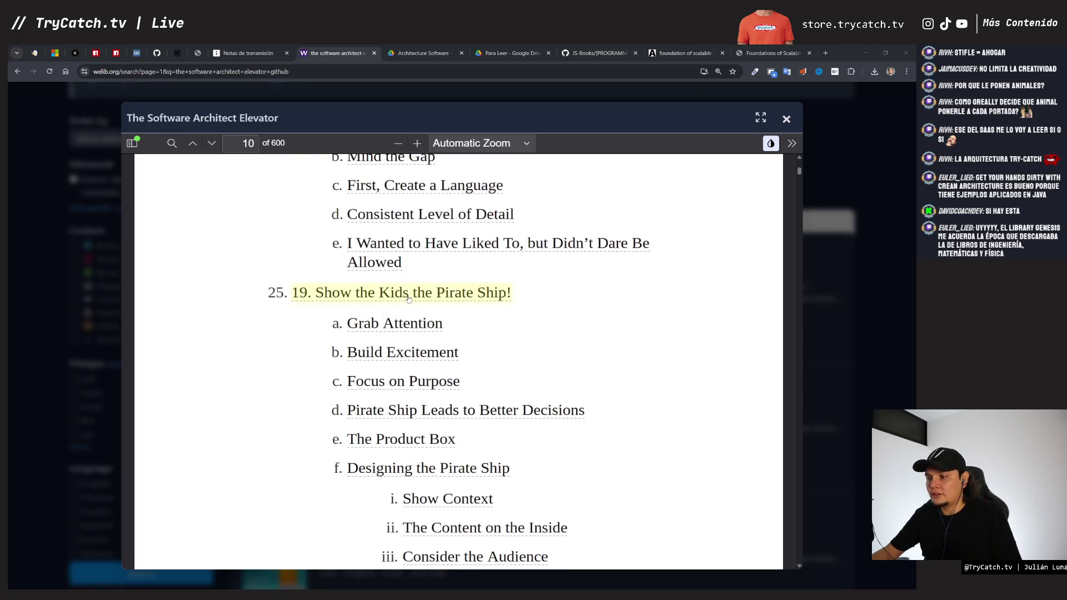
scroll(408, 298, down, 10)
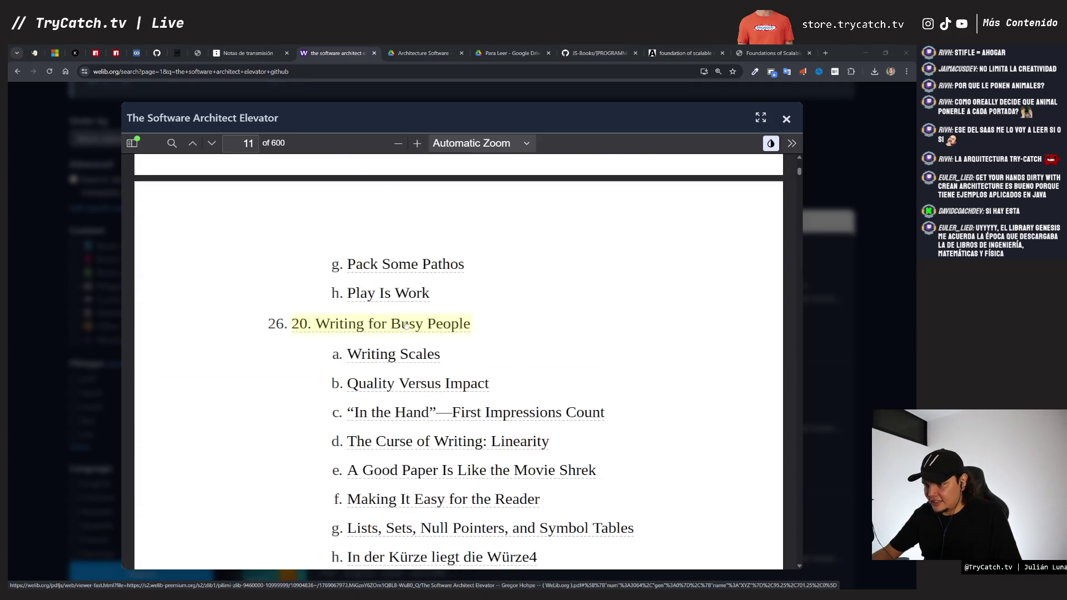
scroll(408, 354, down, 2)
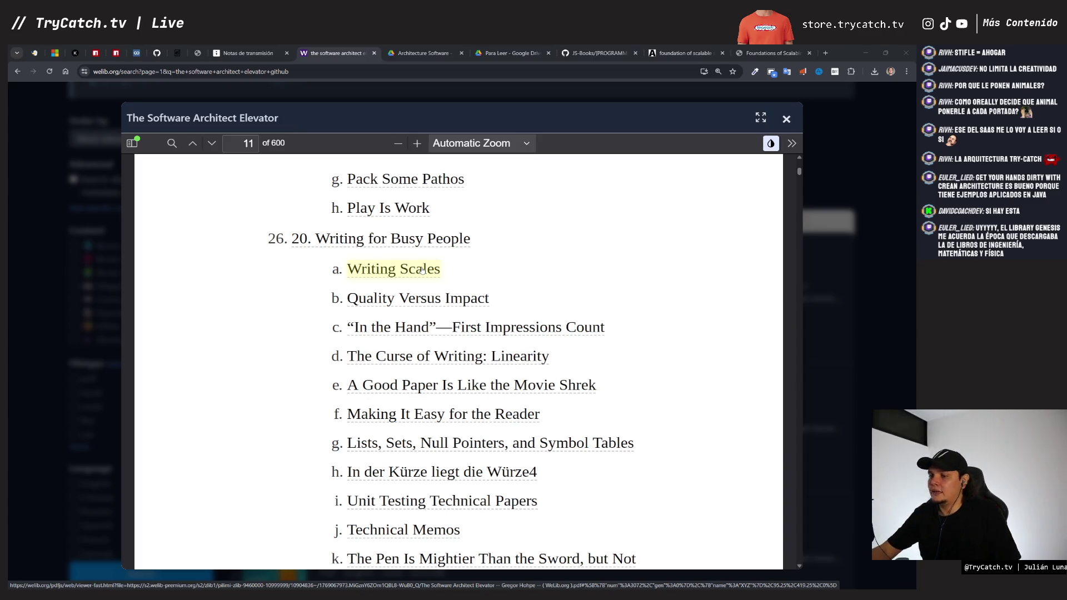
scroll(422, 270, down, 5)
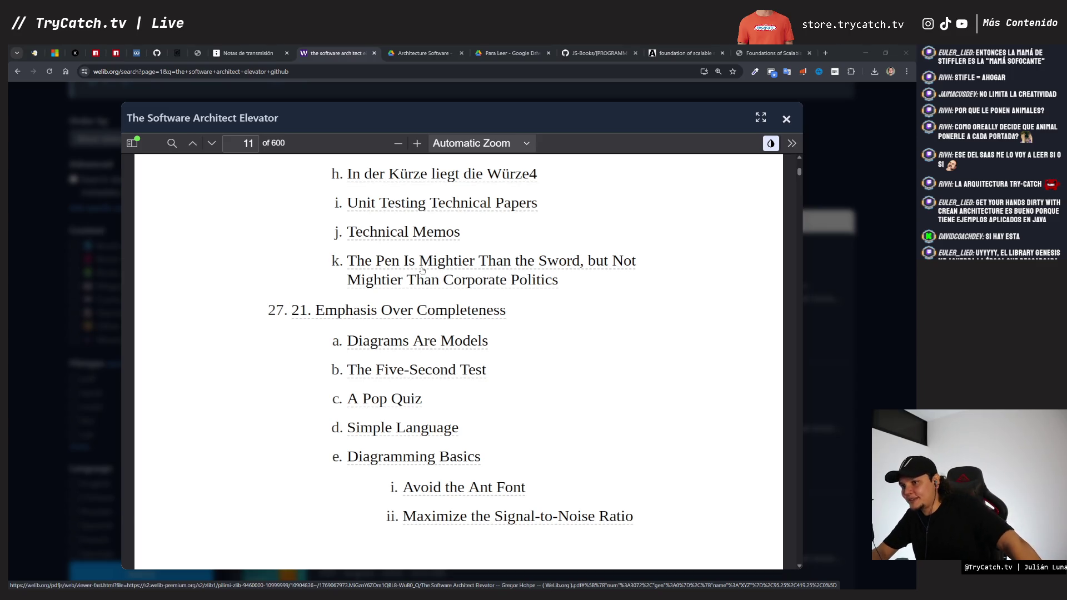
scroll(433, 360, down, 1)
scroll(433, 360, down, 2)
scroll(426, 317, up, 1)
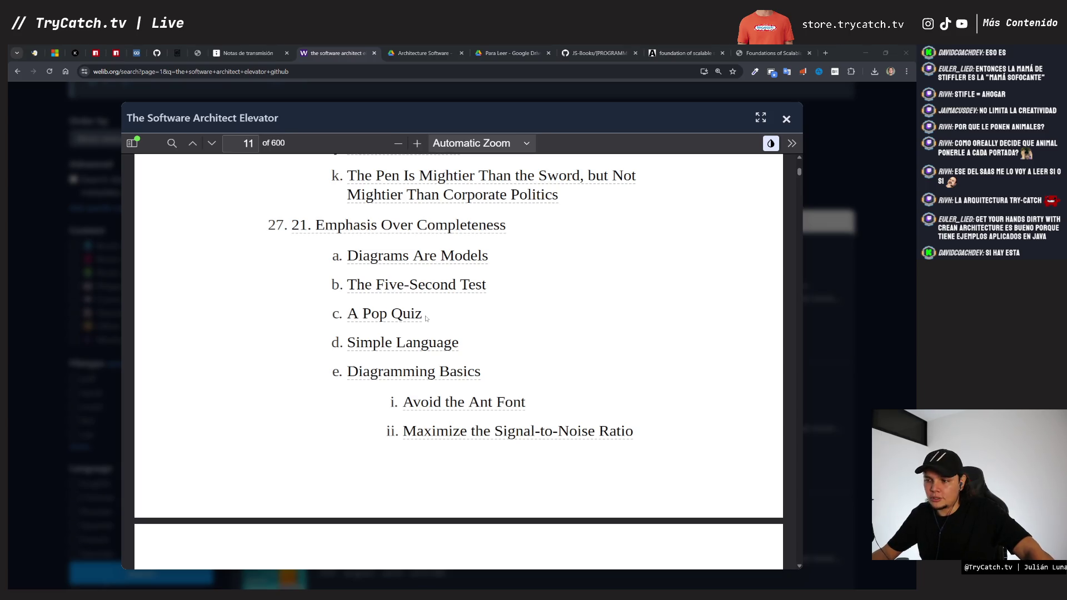
scroll(426, 318, down, 9)
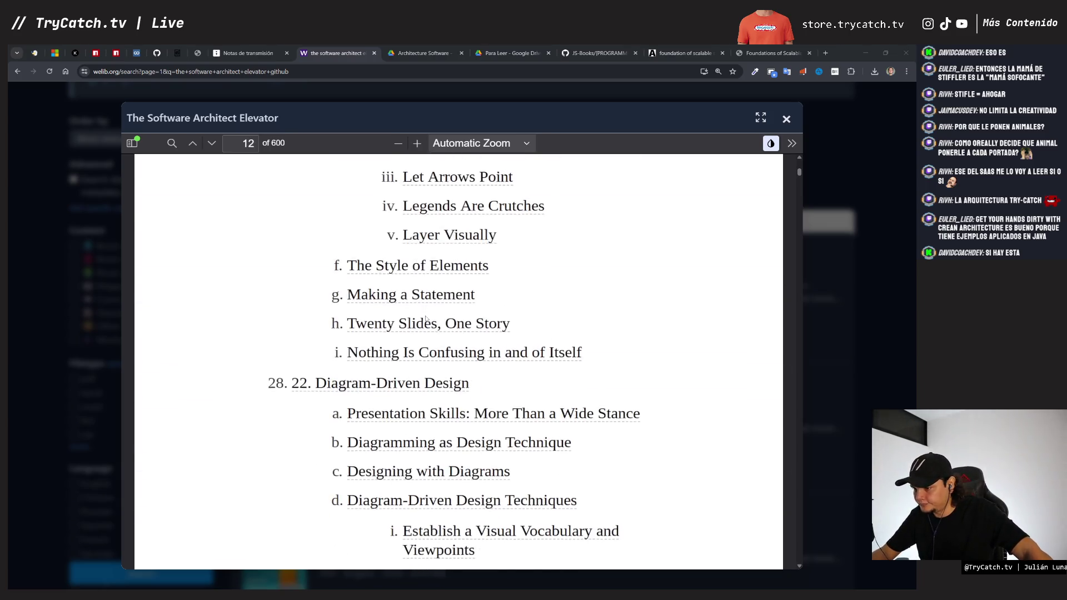
scroll(426, 318, down, 3)
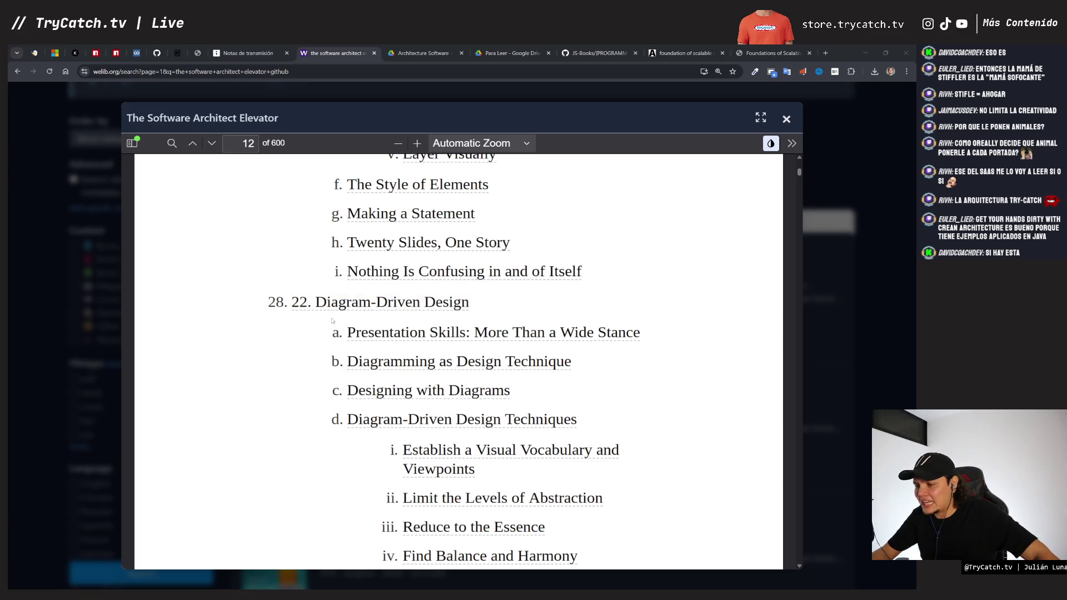
scroll(355, 311, down, 3)
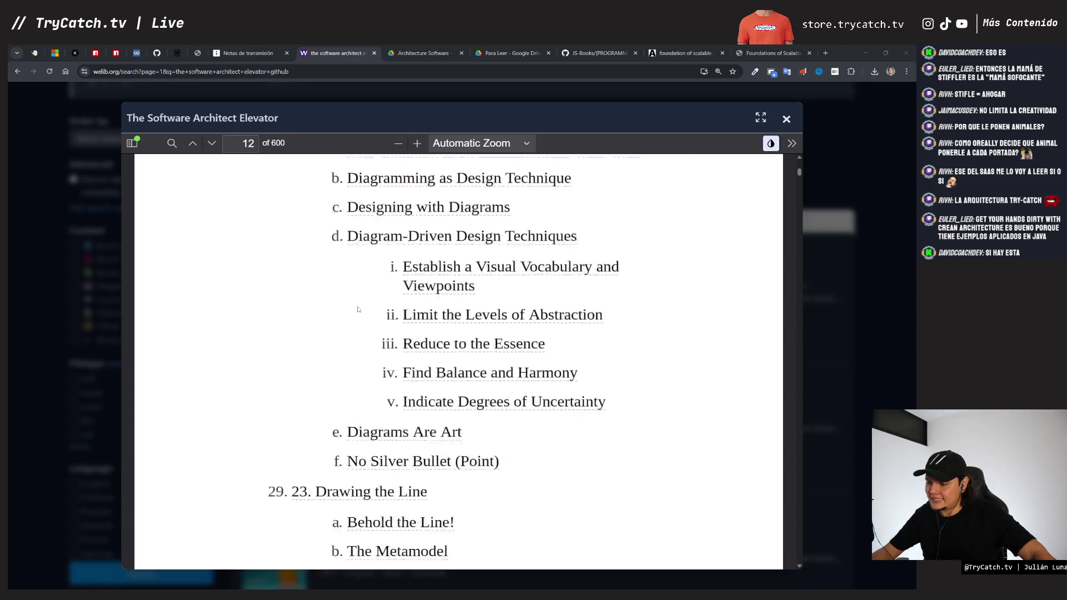
scroll(359, 309, up, 2)
scroll(358, 309, down, 4)
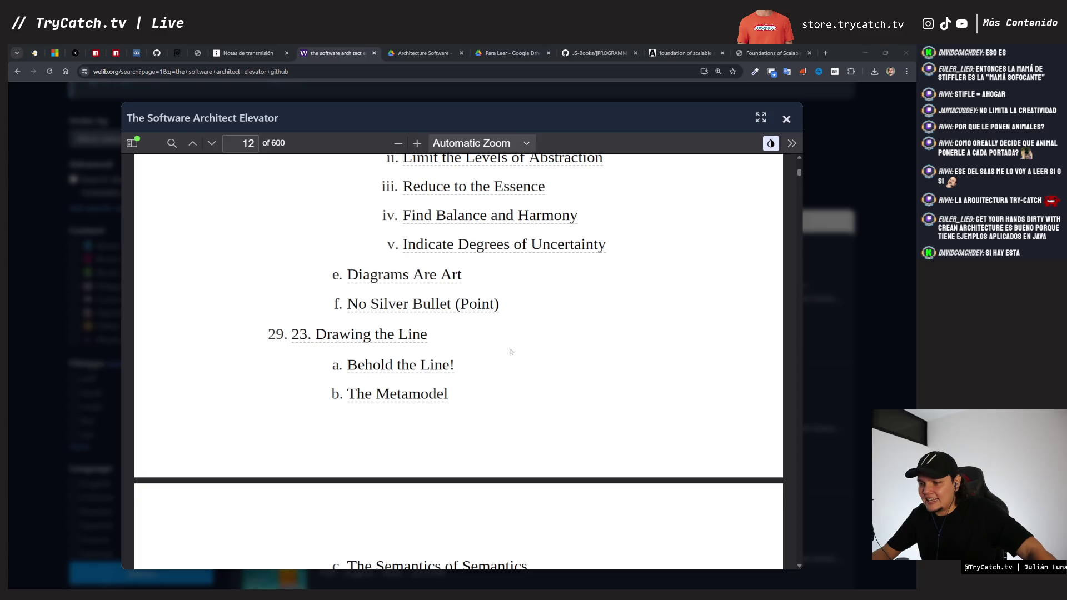
scroll(511, 351, down, 6)
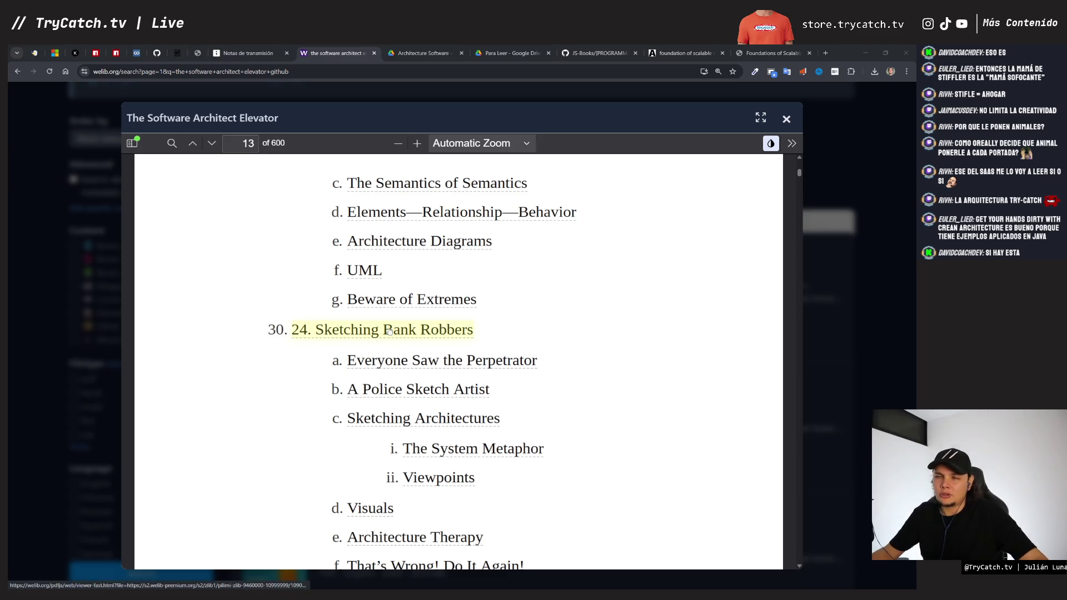
scroll(425, 370, down, 3)
scroll(425, 371, down, 3)
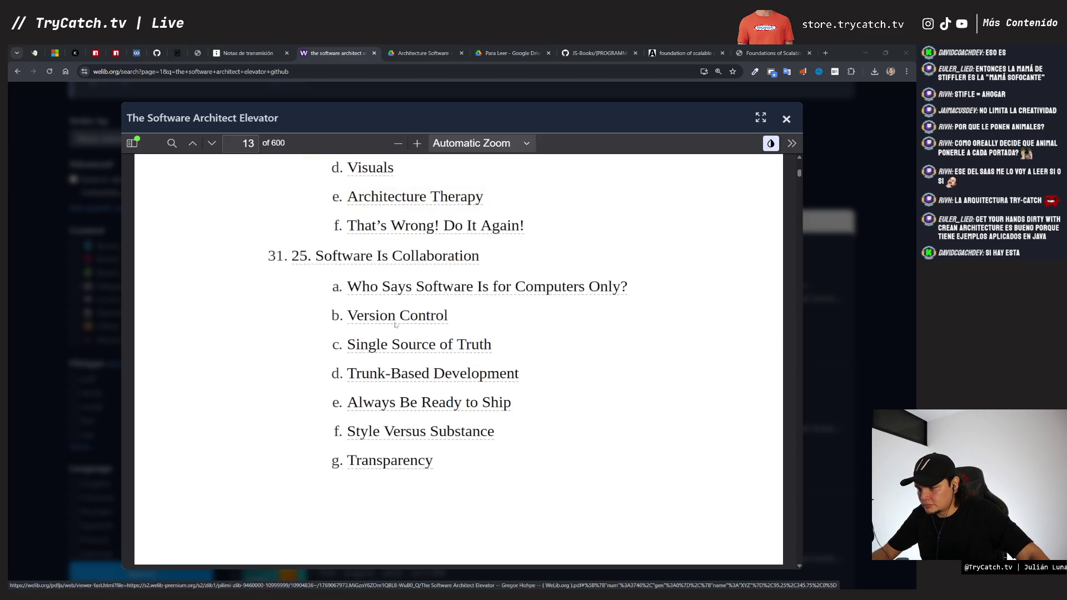
scroll(485, 332, down, 9)
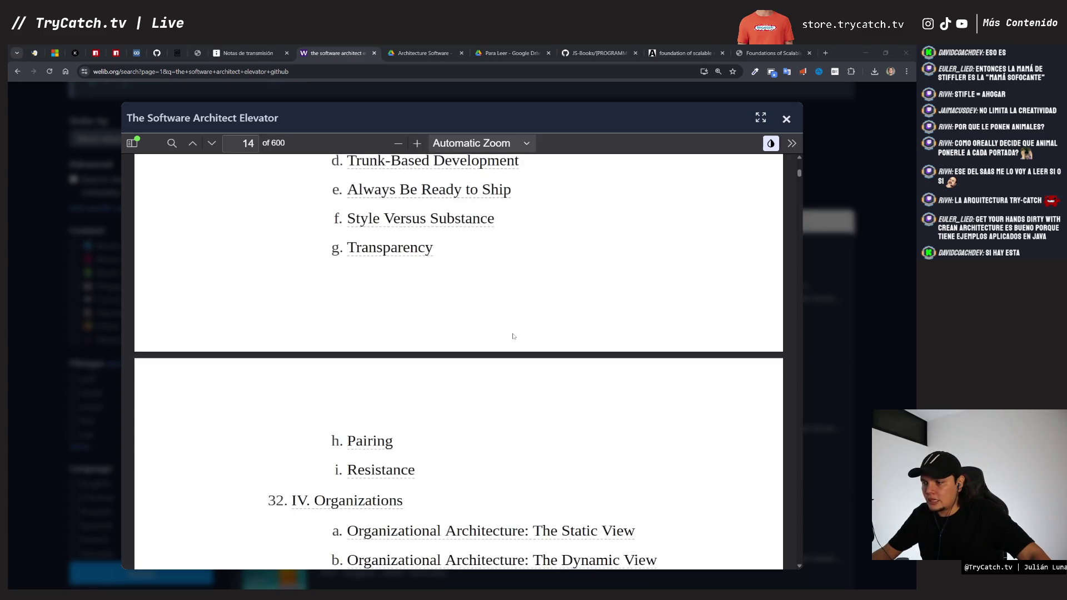
Step: Scroll to page 17 at chapter 33, No Pain, No Change!, then open a blank tab
scroll(423, 328, down, 2)
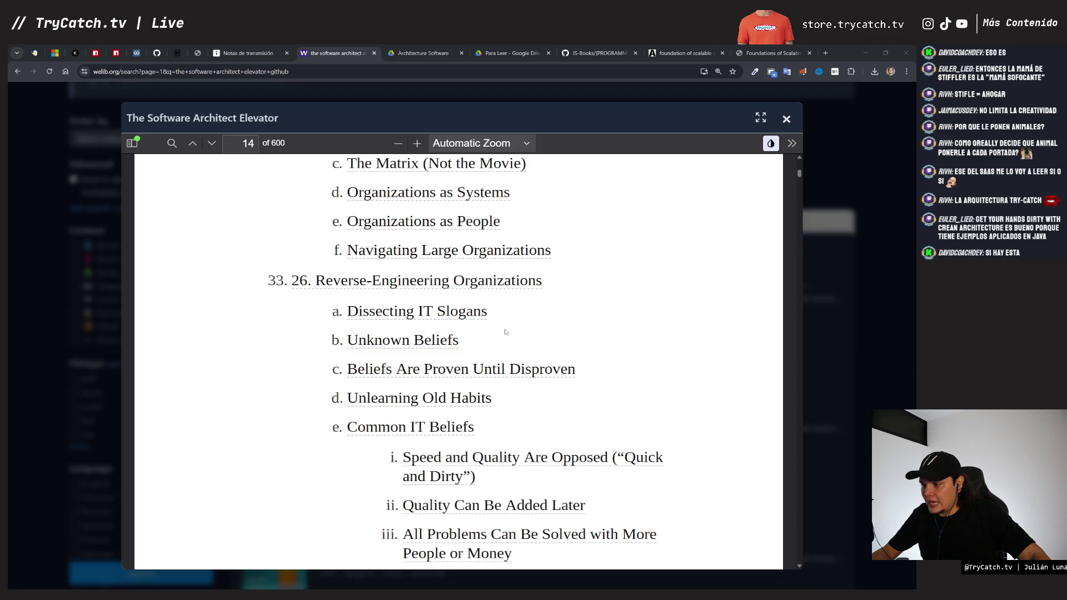
scroll(487, 306, down, 10)
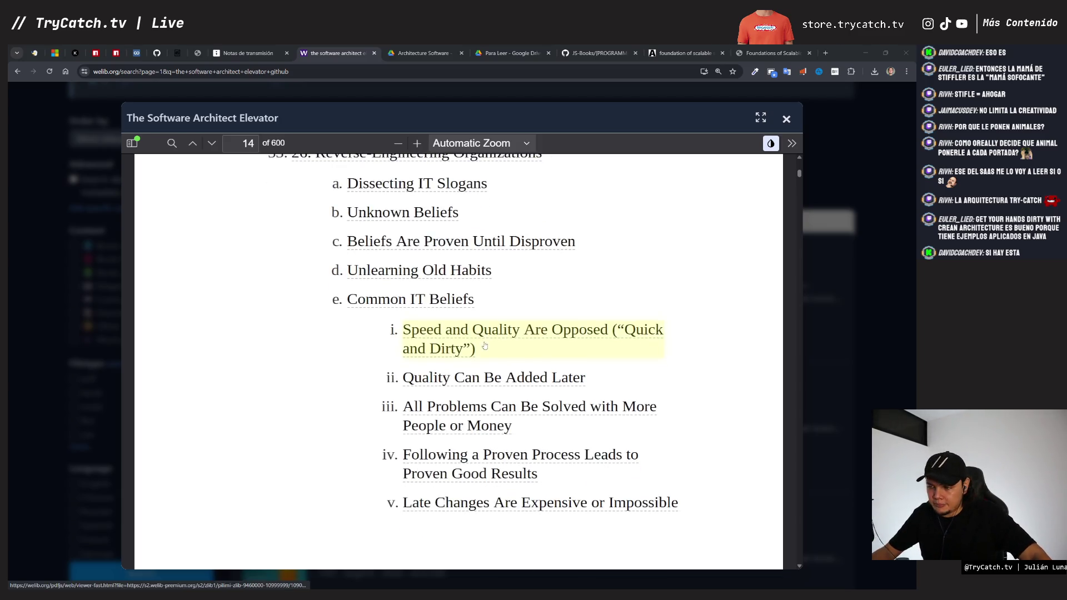
scroll(460, 371, down, 2)
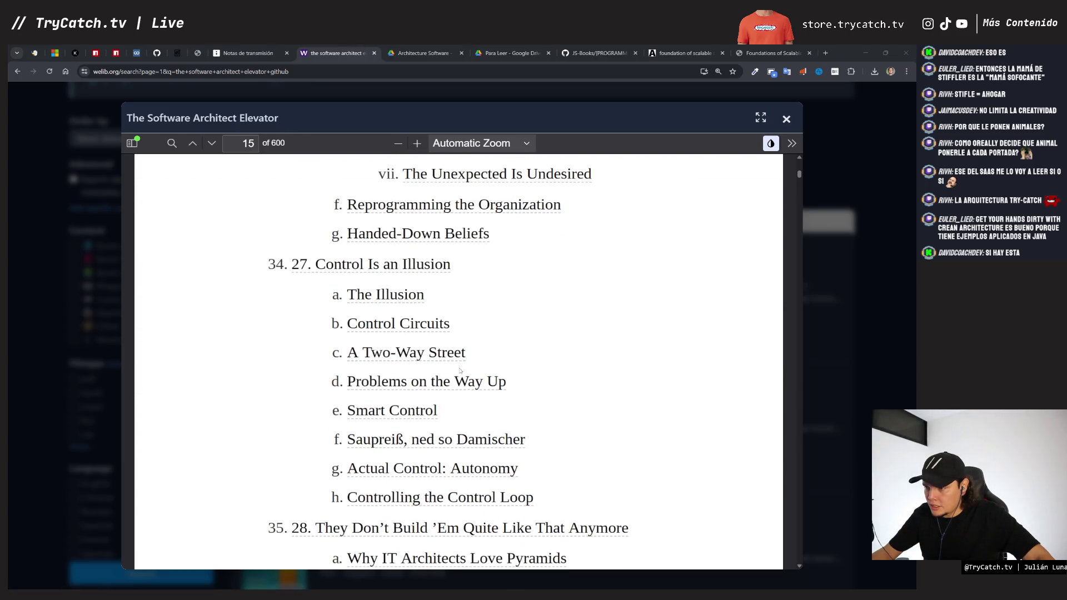
scroll(564, 353, down, 5)
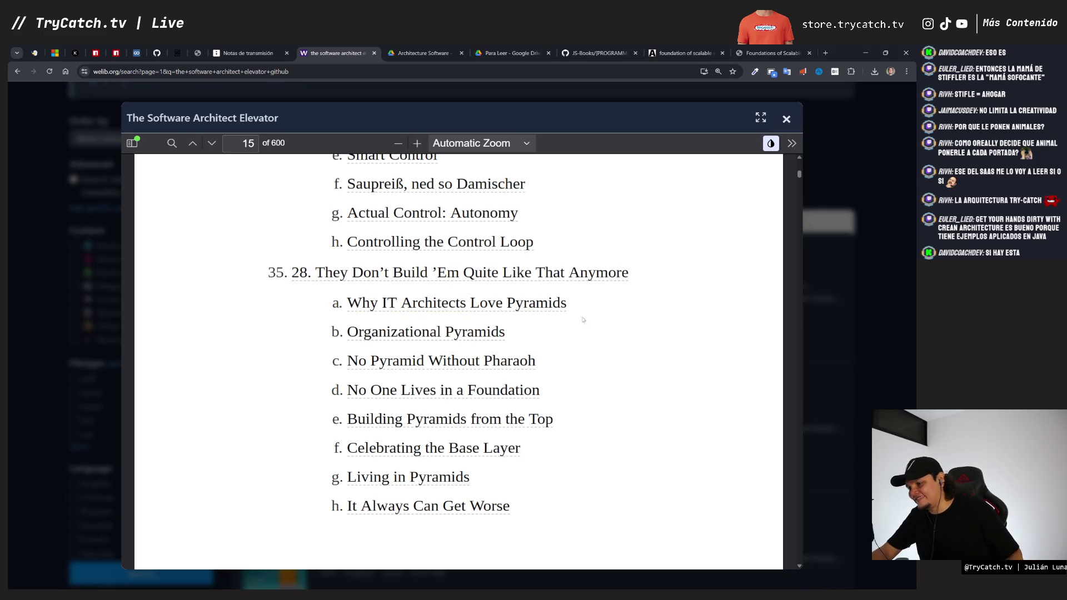
scroll(522, 317, down, 7)
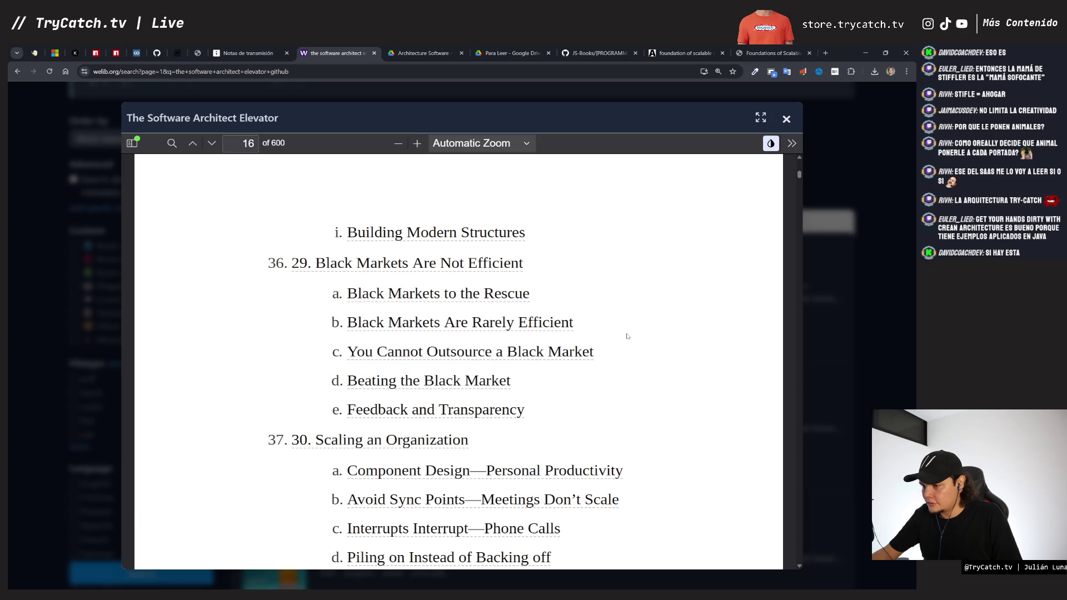
scroll(626, 336, down, 3)
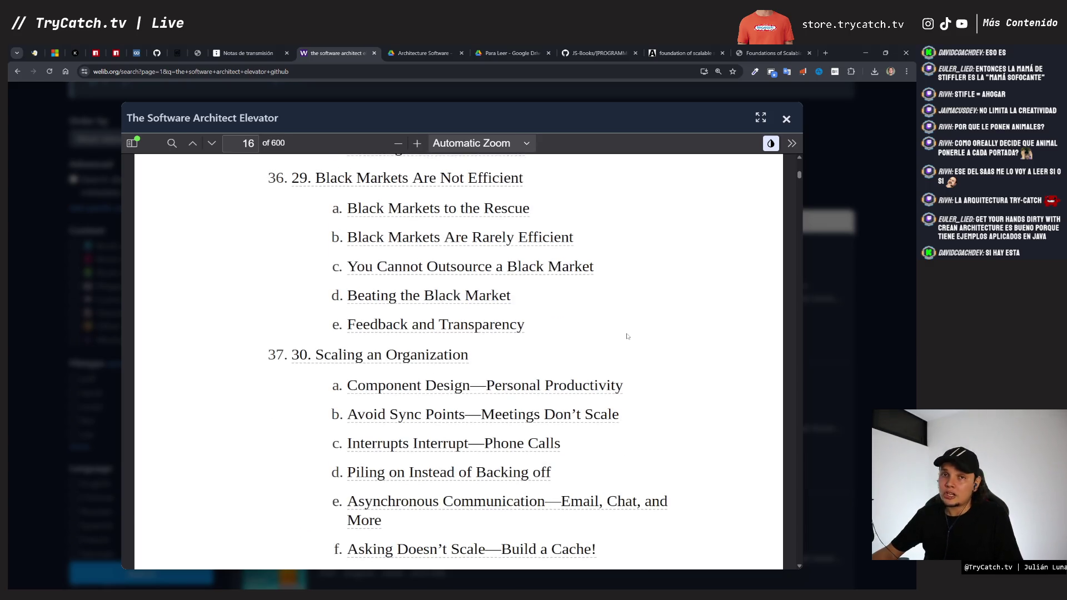
scroll(627, 336, down, 1)
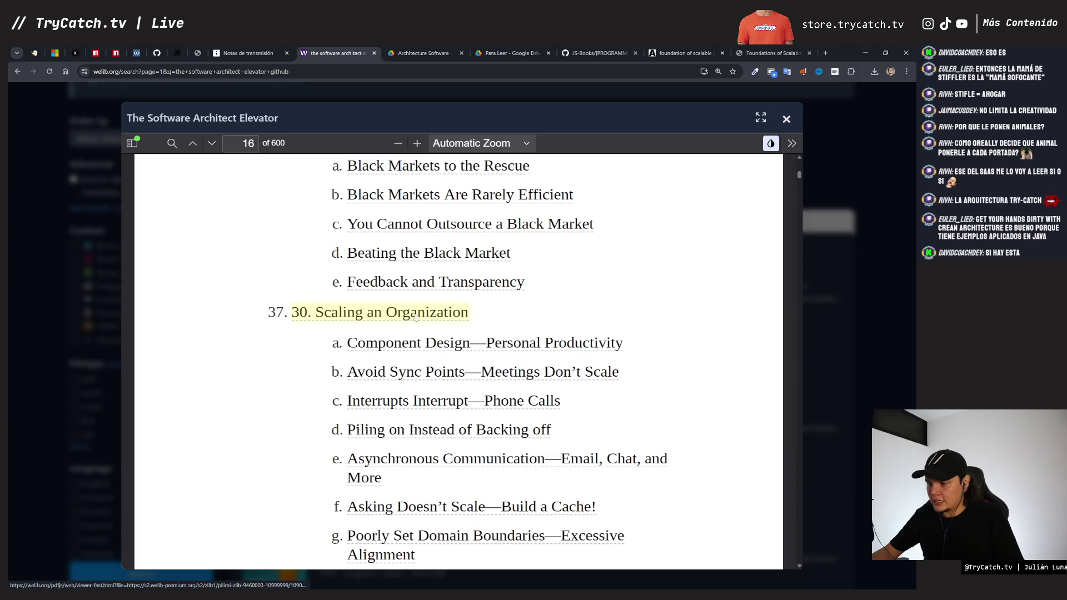
scroll(414, 317, down, 8)
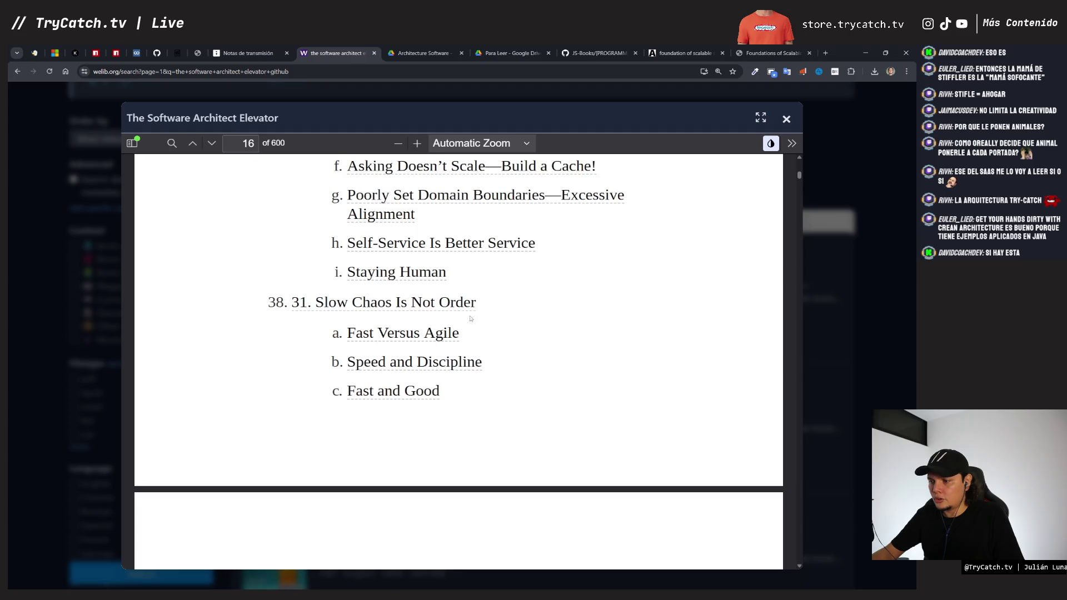
scroll(471, 317, down, 7)
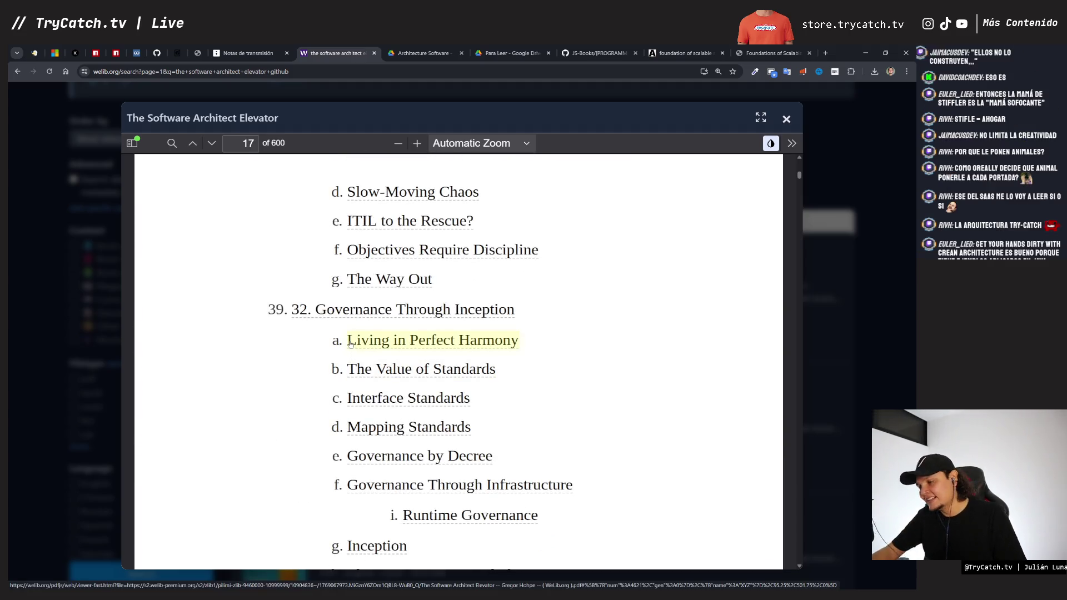
scroll(350, 343, down, 1)
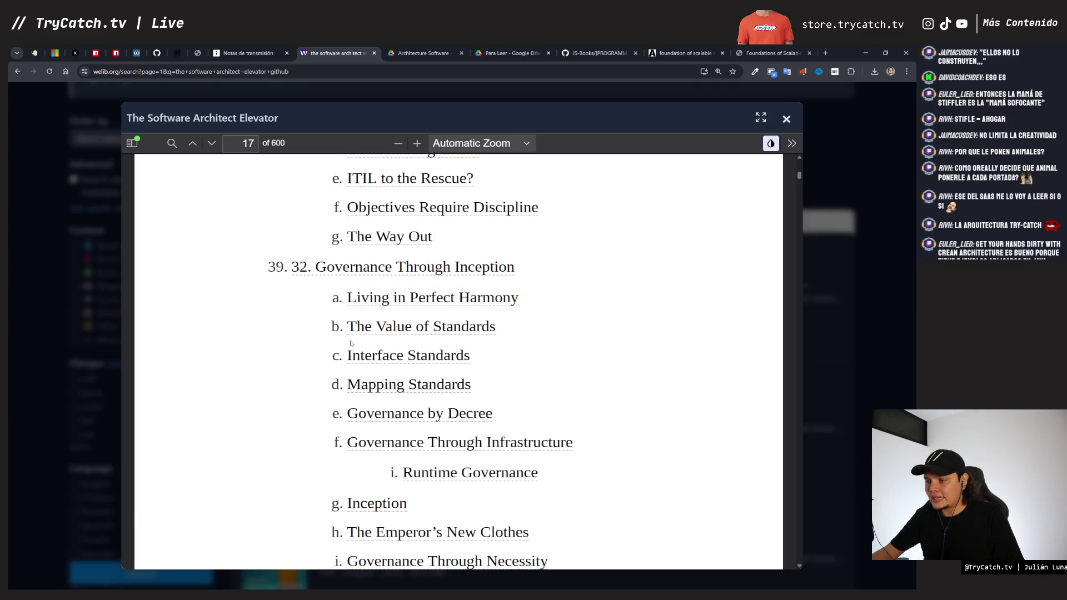
scroll(352, 343, down, 10)
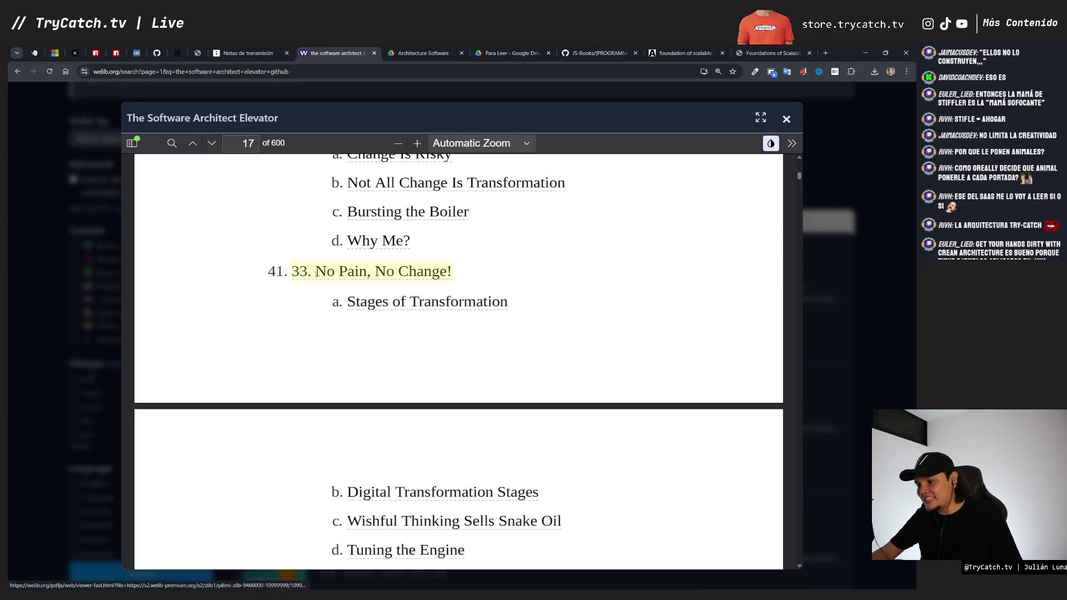
click(826, 54)
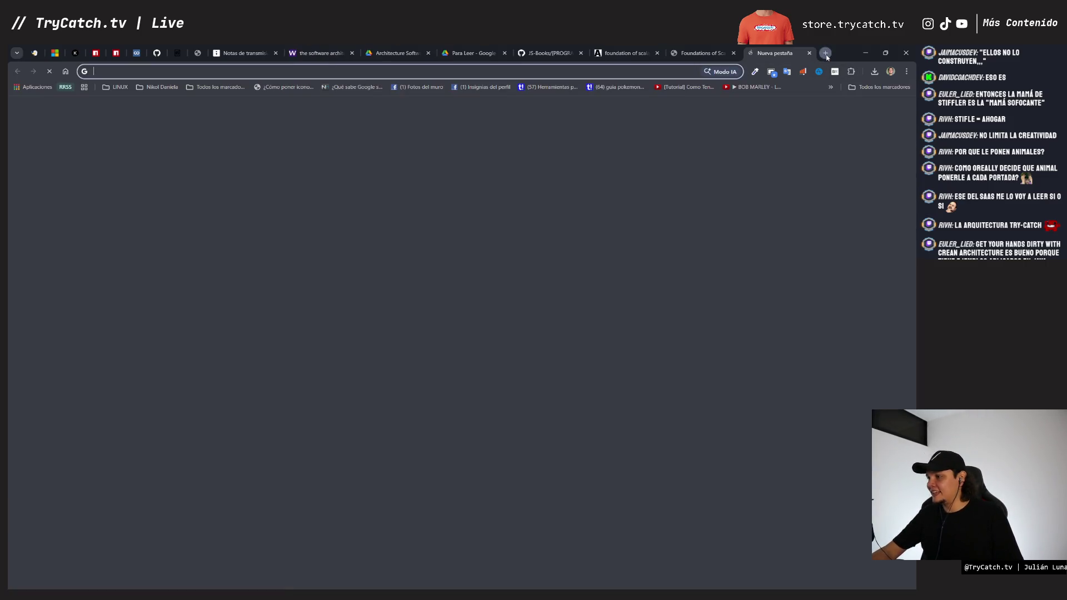
Step: Go to x.com/TryCatch_tv and post 'No pain, no change!'
text(x.com/TryCatch_tv)
key(Return)
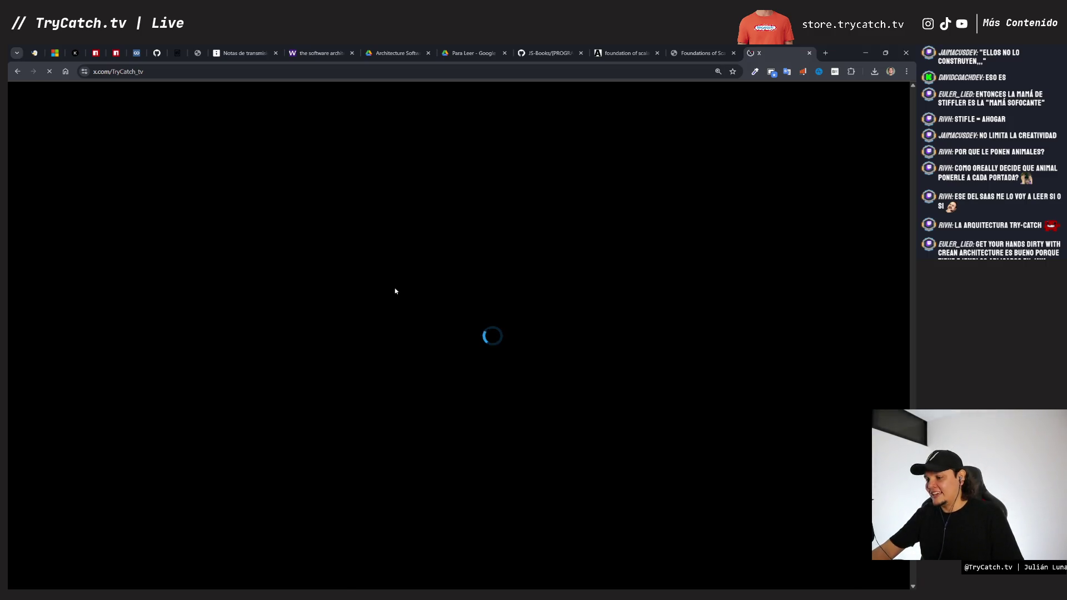
text(n)
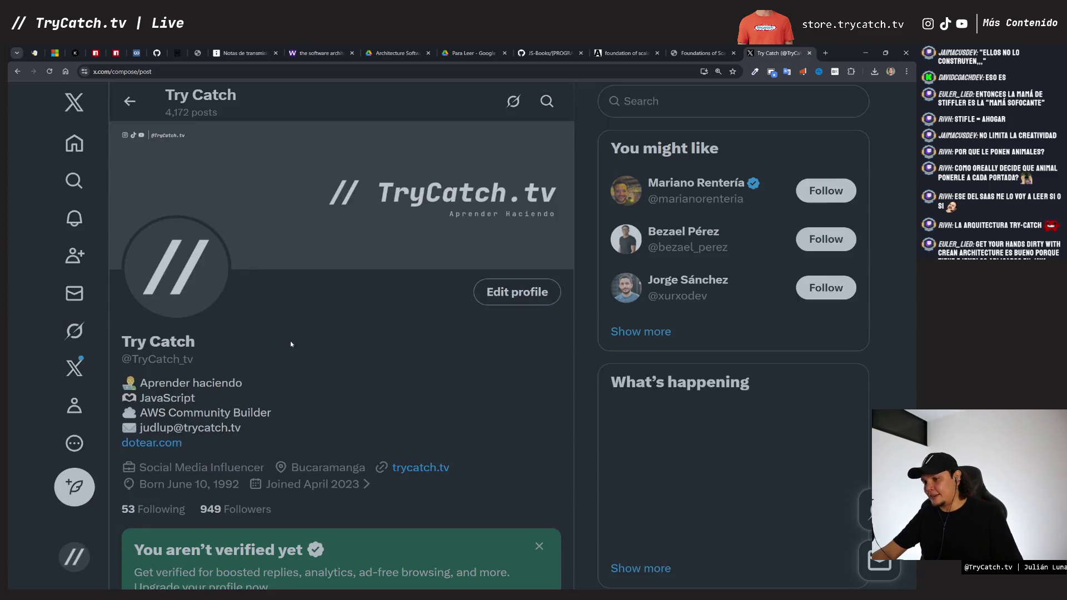
text(No )
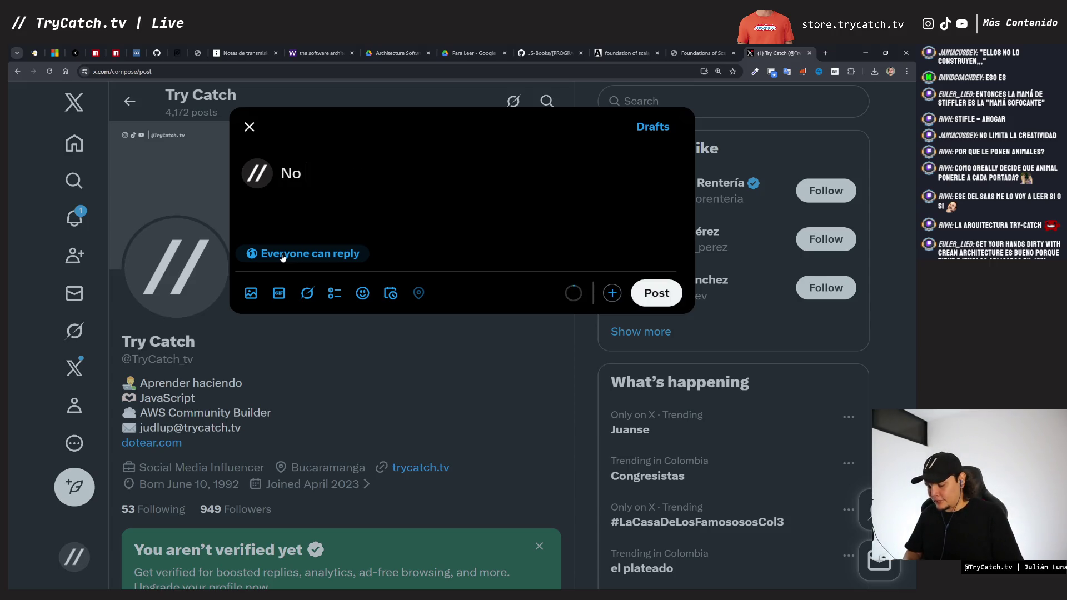
text(i)
key(BackSpace)
key(BackSpace)
text(pa)
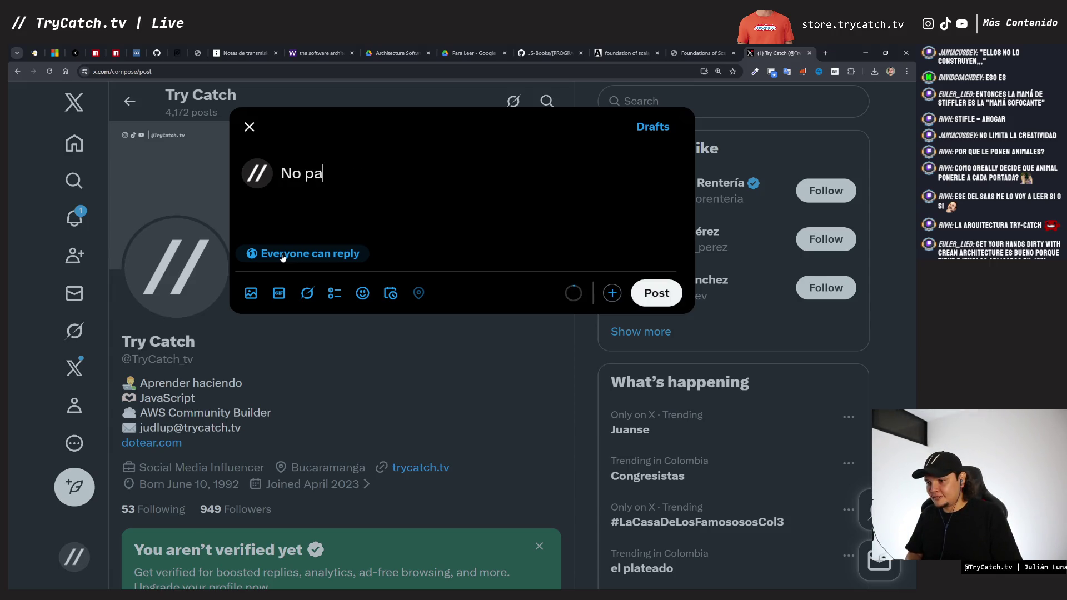
text(in, no )
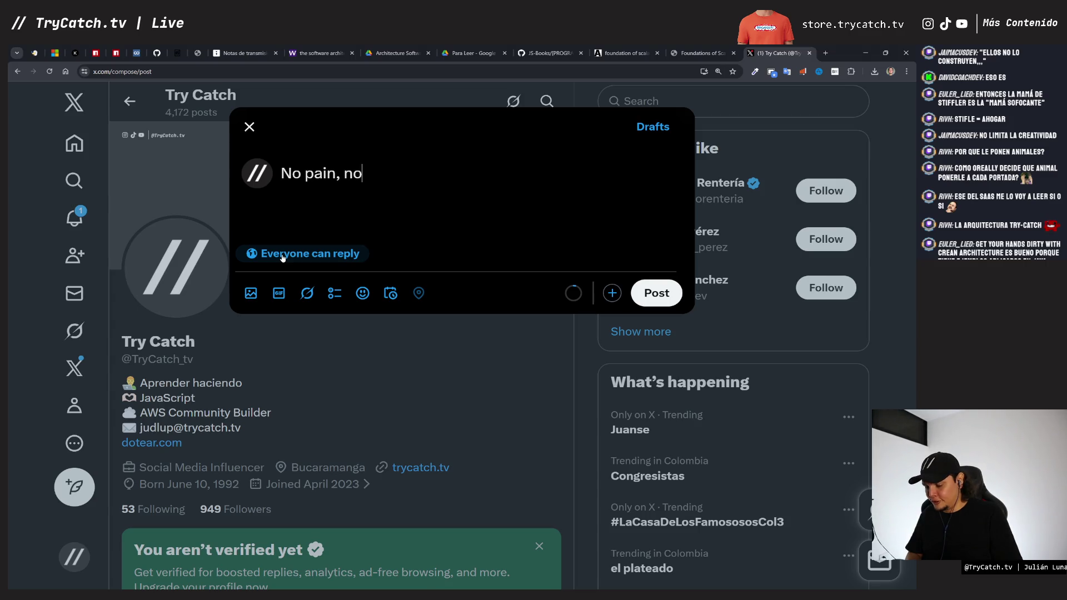
text(change!)
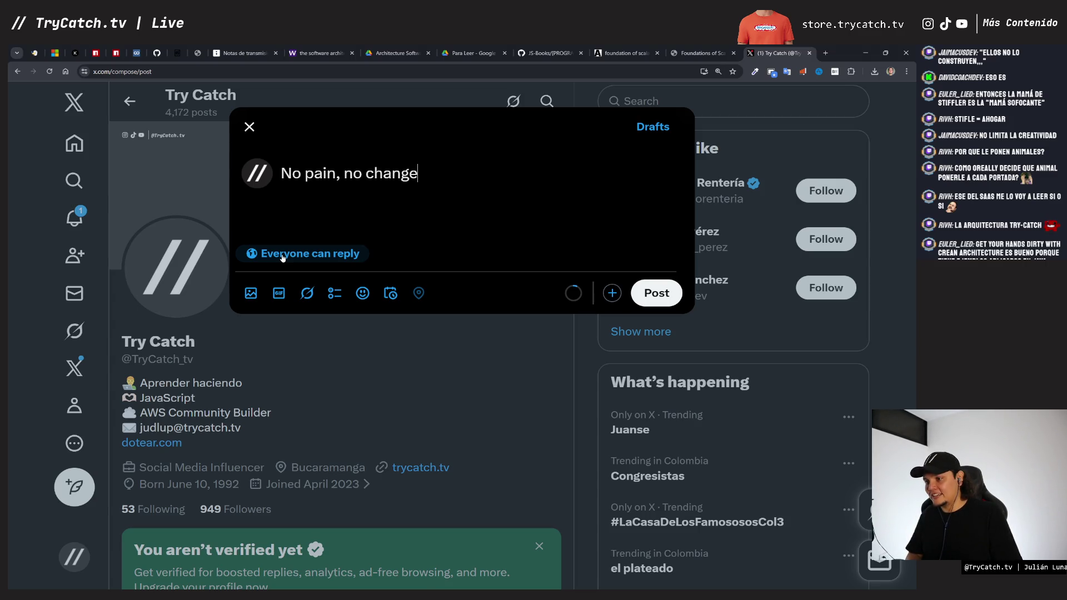
key(ctrl+a)
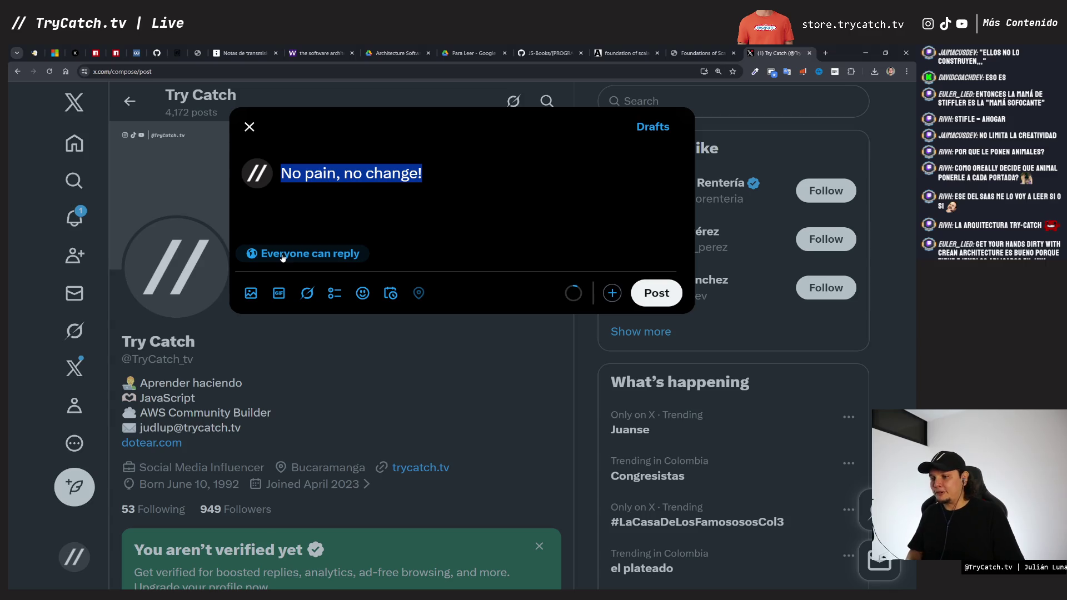
key(ctrl+Return)
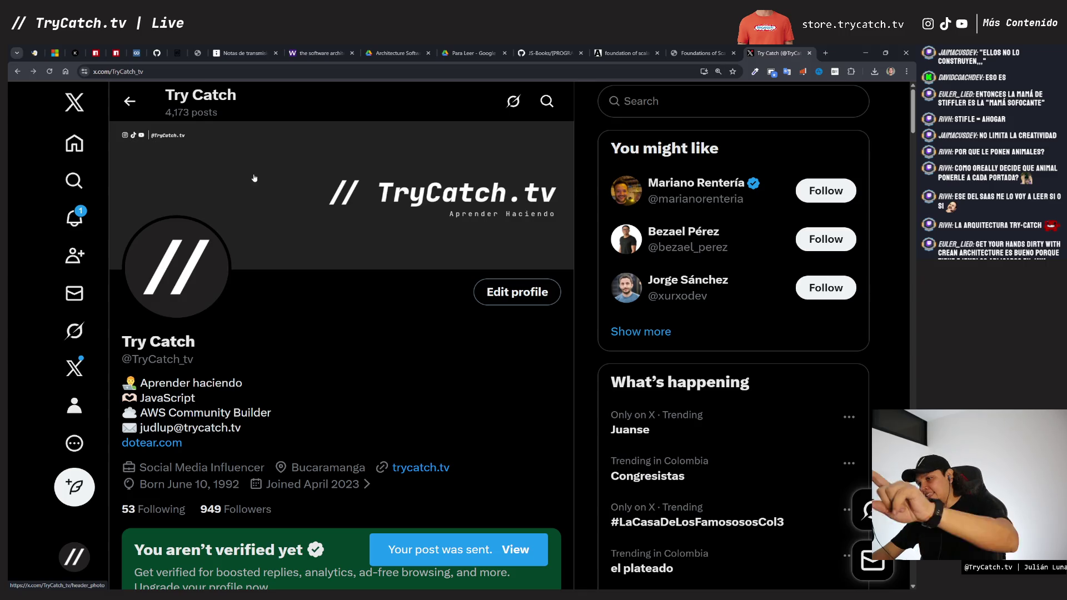
Step: Navigate to LinkedIn from the address bar
click(250, 71)
text(linkedin)
key(Return)
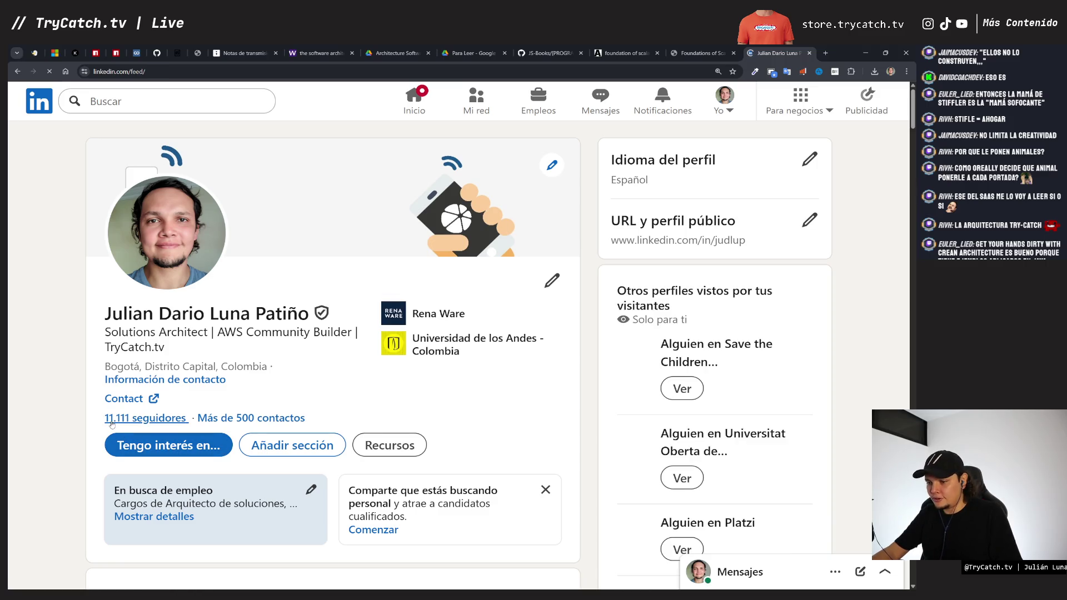
Step: Open the Inicio home feed and start a new post with Crear publicación
click(114, 419)
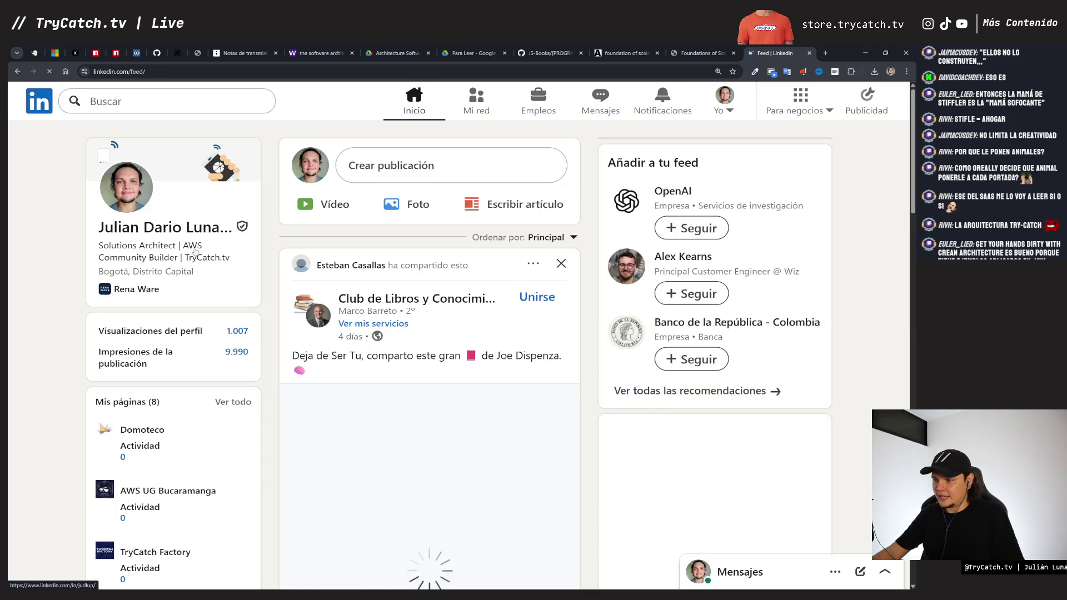
scroll(288, 267, down, 4)
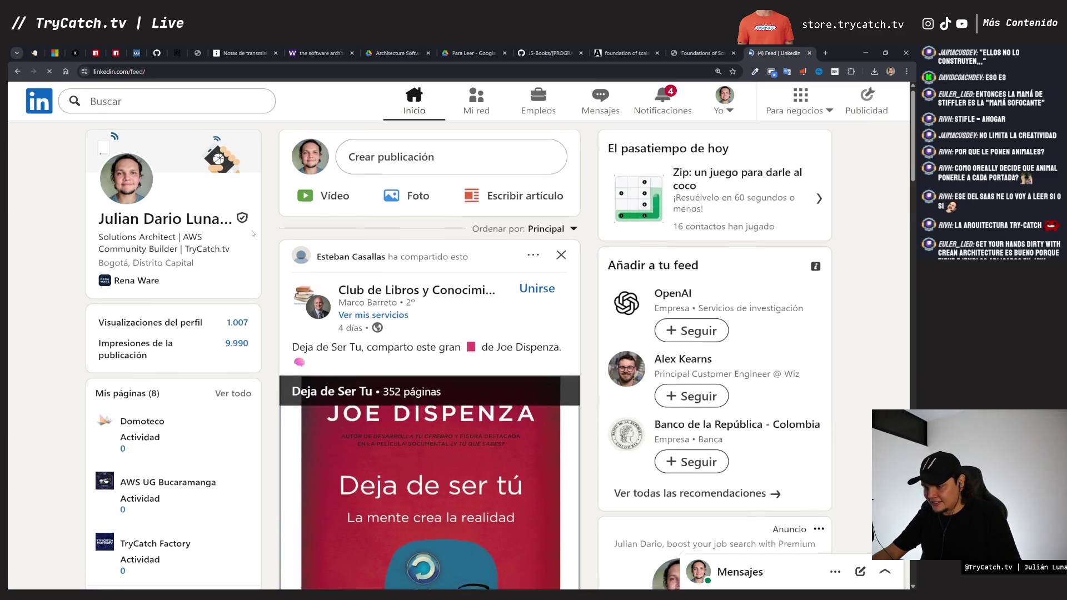
mouse_move(441, 320)
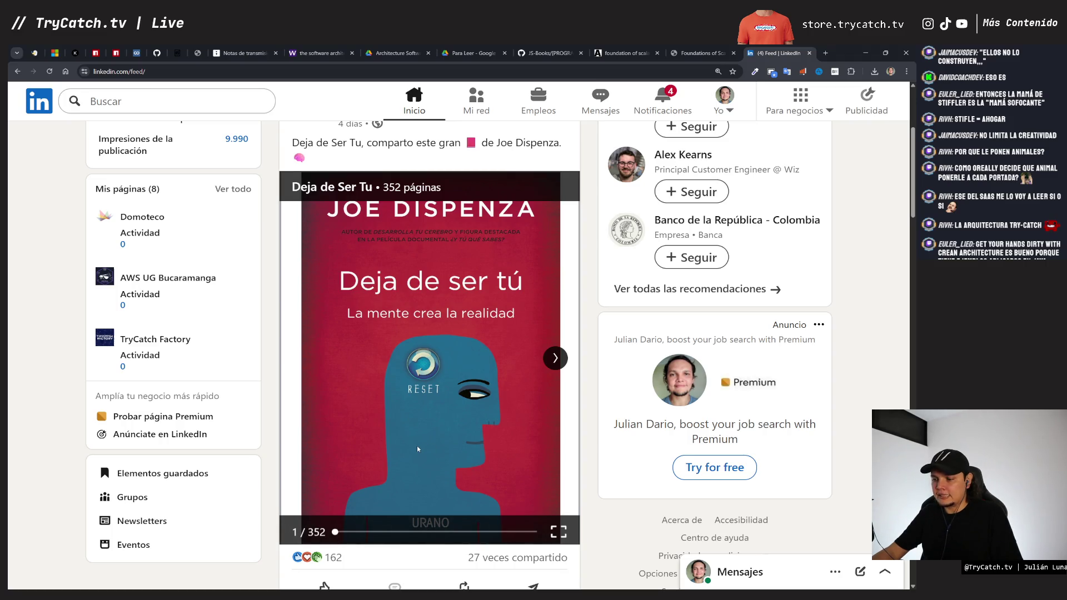
scroll(419, 448, up, 2)
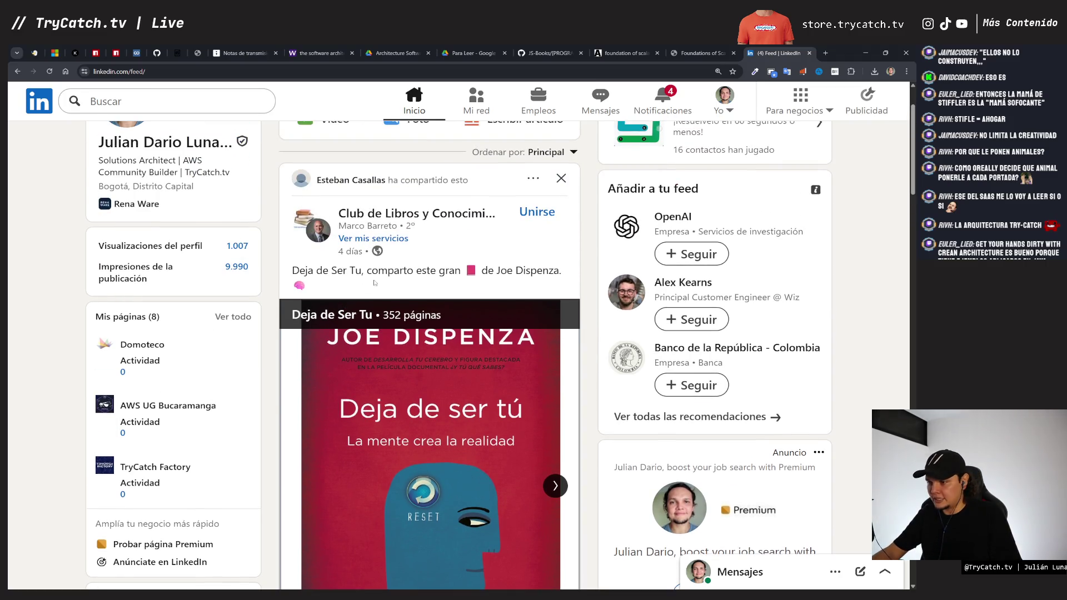
scroll(374, 282, up, 2)
click(381, 210)
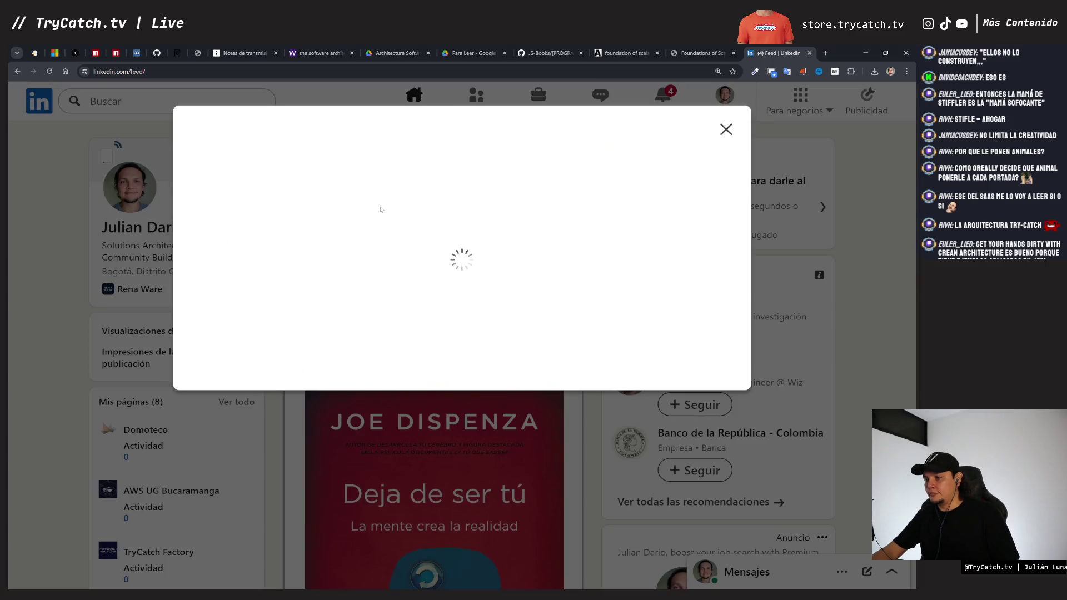
Step: Publish 'No pain, no change!' on LinkedIn and close the LinkedIn tab
text(No pain, no change!)
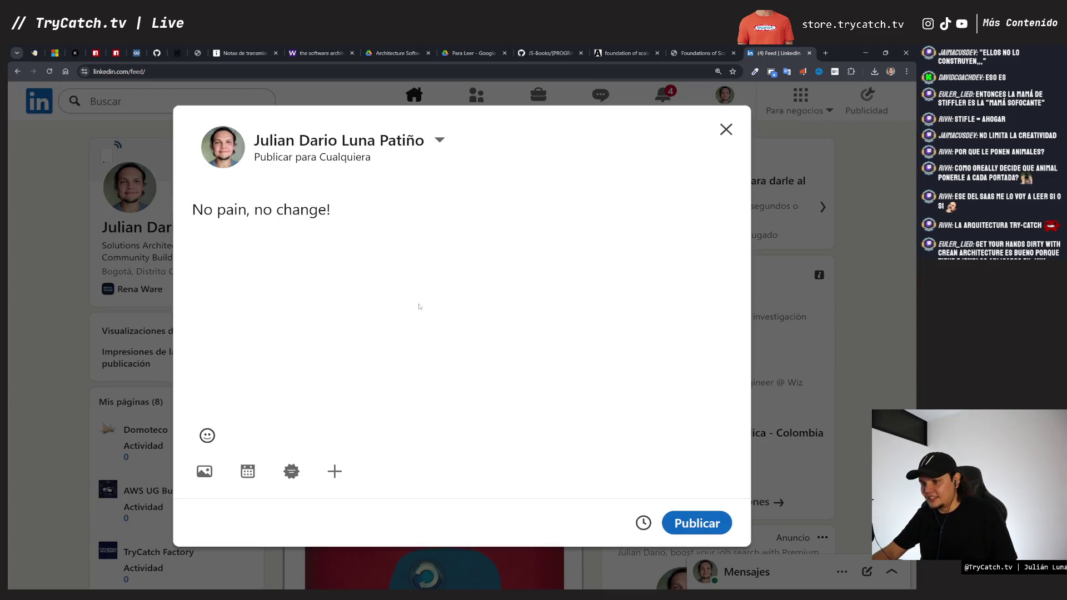
click(685, 523)
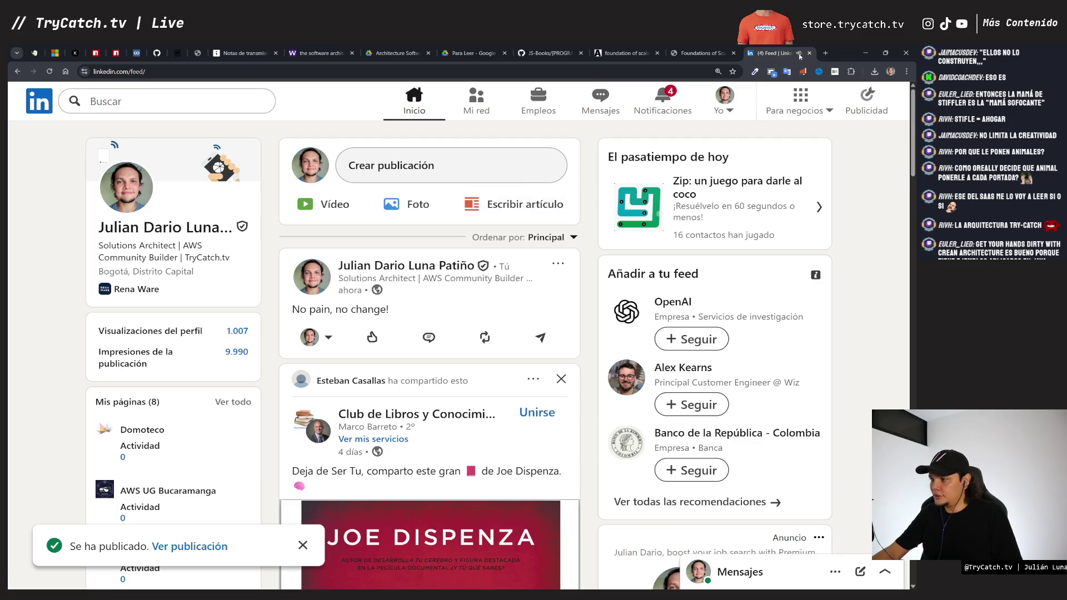
click(810, 53)
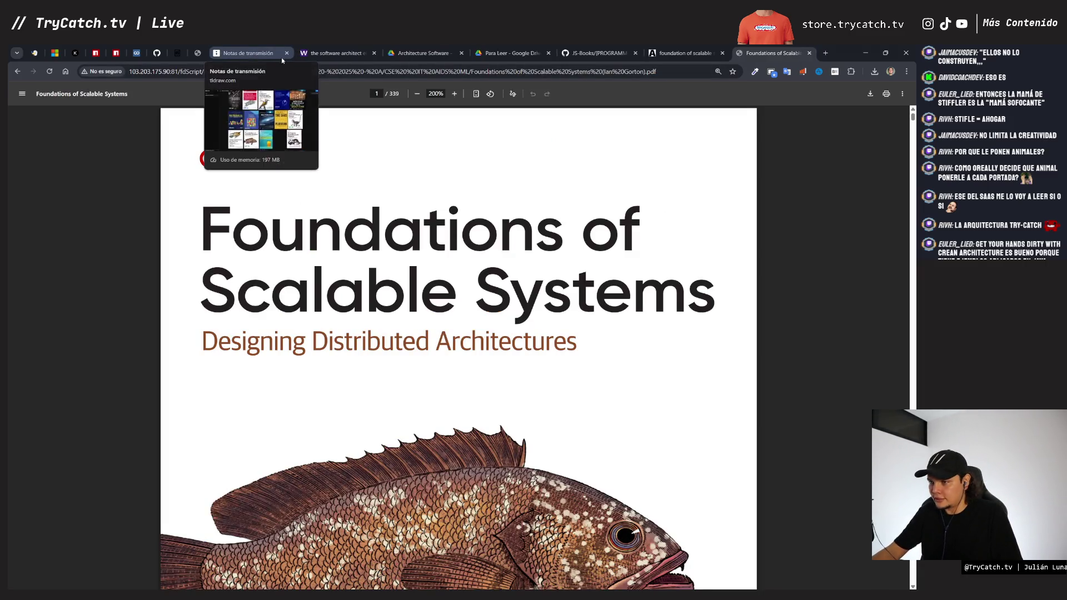
Step: Return to The Software Architect Elevator and scroll its contents to page 18, chapter 34, Leading Change
click(345, 53)
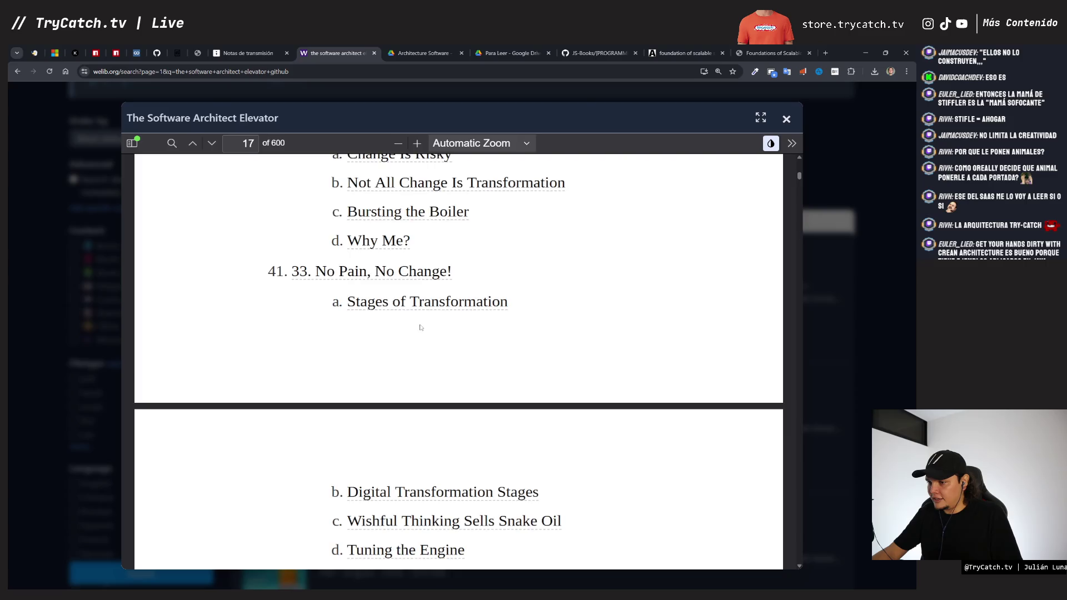
scroll(419, 325, down, 4)
scroll(419, 321, down, 1)
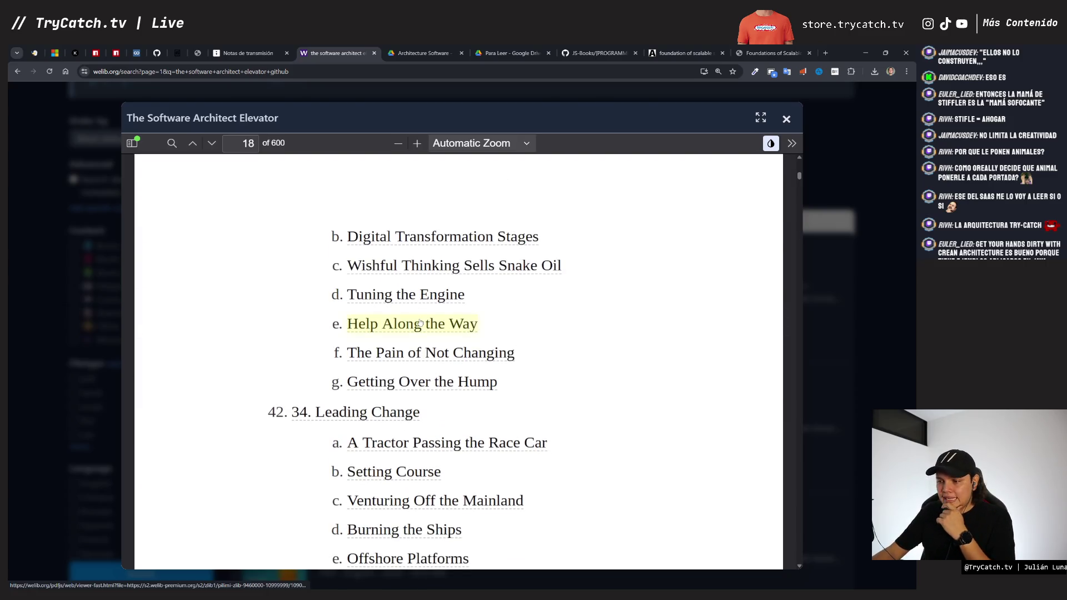
scroll(419, 323, down, 6)
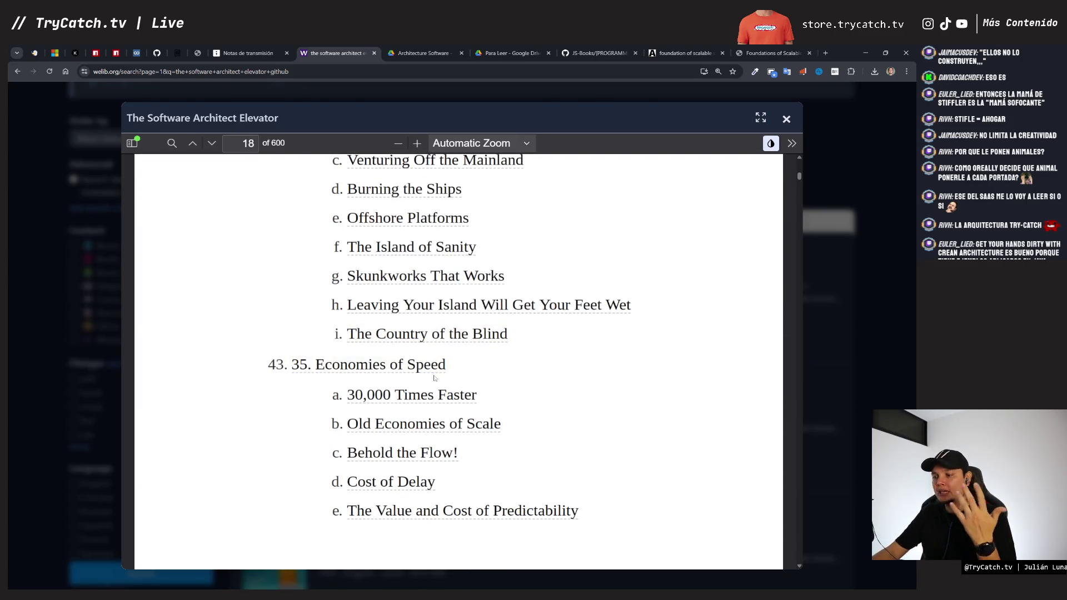
scroll(433, 377, down, 5)
scroll(433, 378, down, 2)
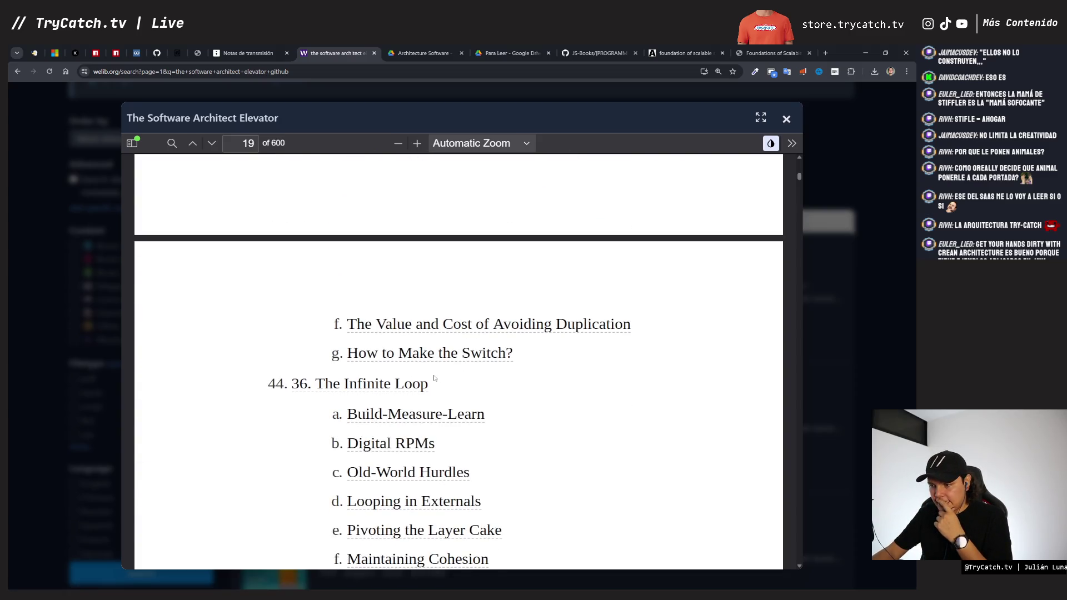
scroll(434, 378, down, 5)
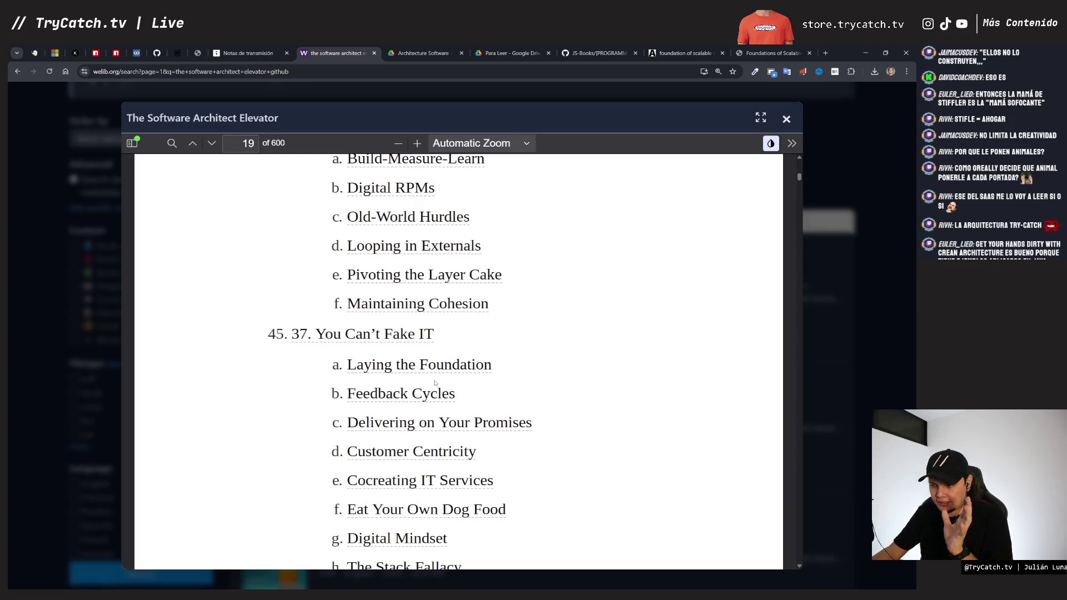
scroll(435, 382, down, 5)
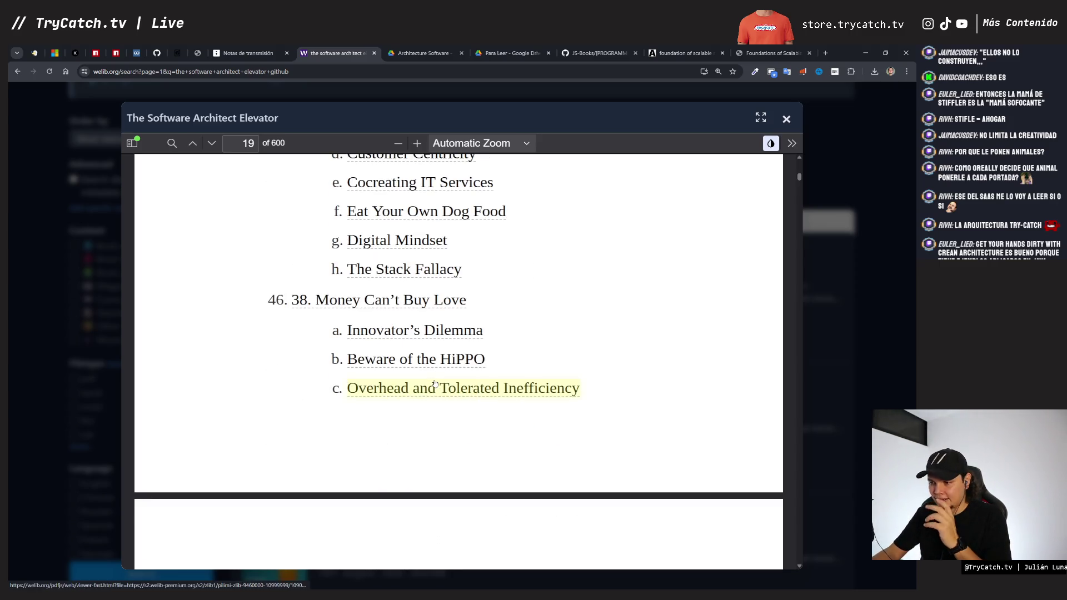
scroll(435, 383, down, 1)
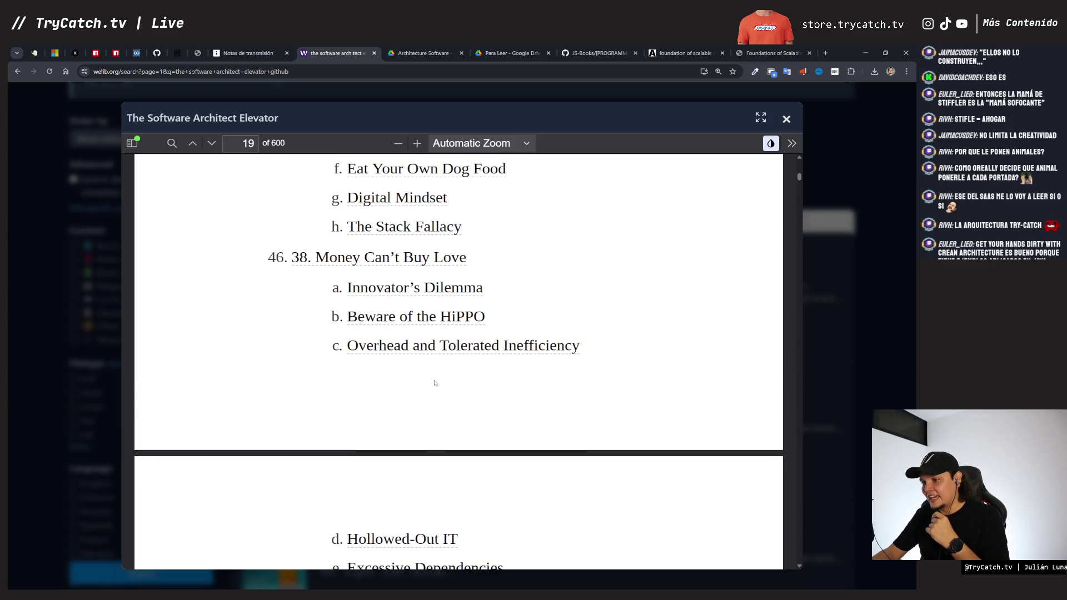
scroll(435, 382, down, 7)
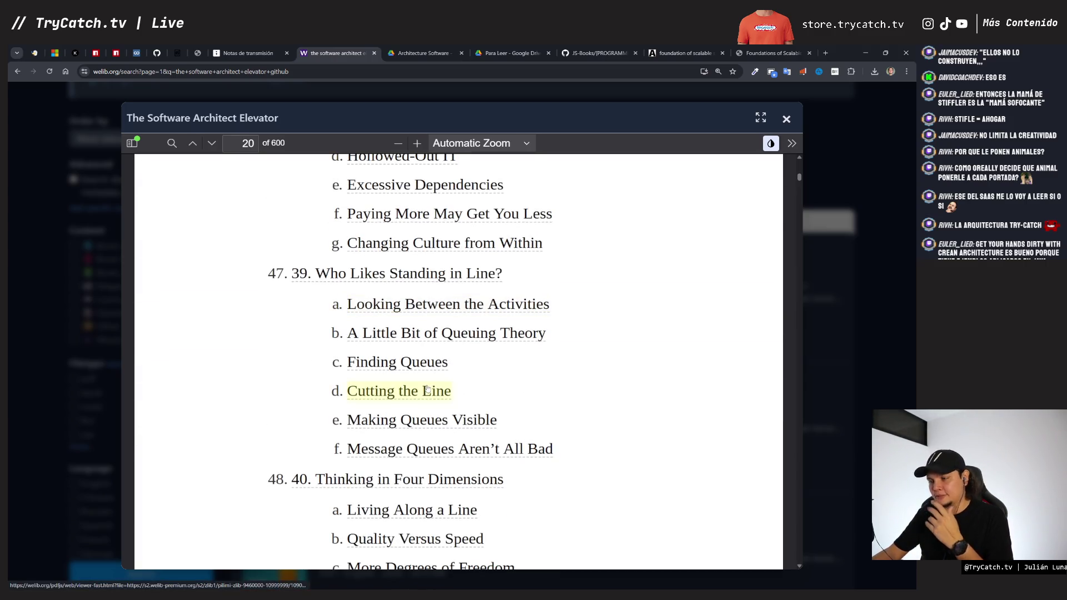
scroll(432, 383, up, 3)
scroll(427, 387, up, 2)
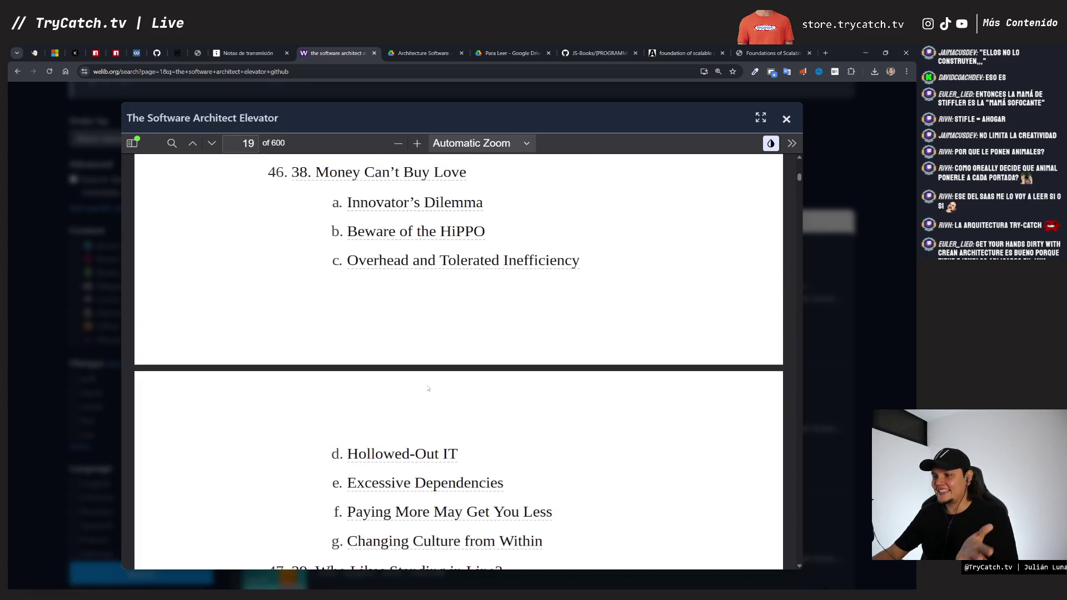
scroll(427, 388, down, 4)
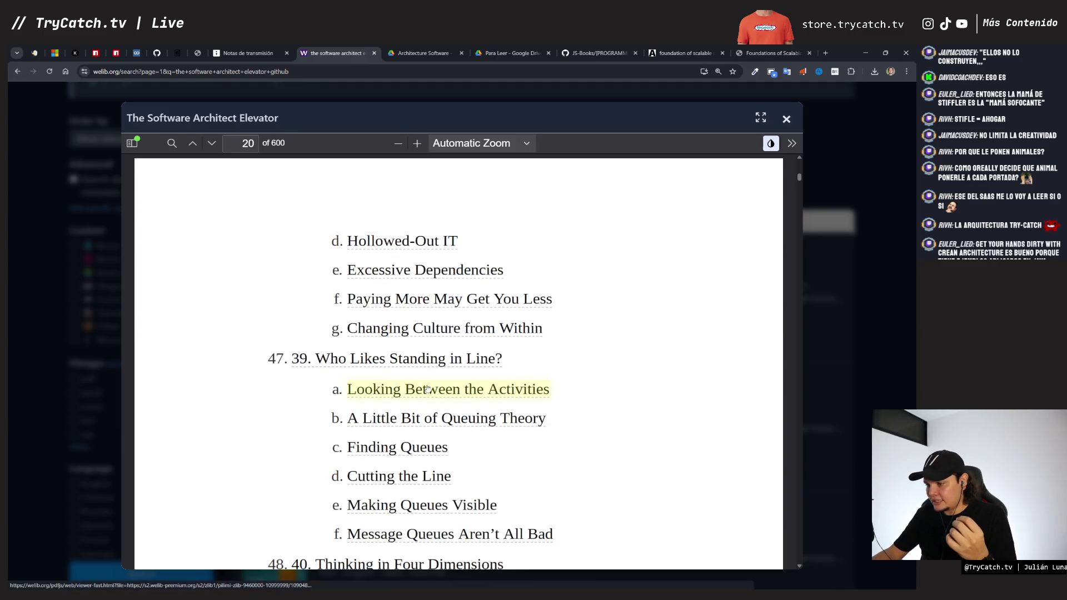
scroll(428, 387, down, 3)
scroll(428, 388, down, 1)
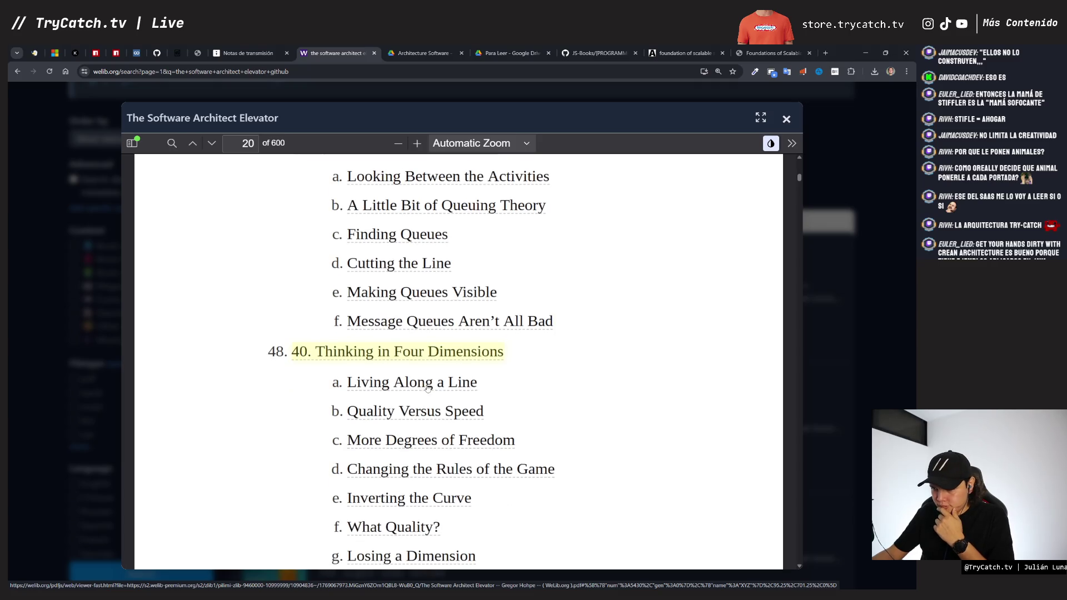
scroll(475, 414, down, 7)
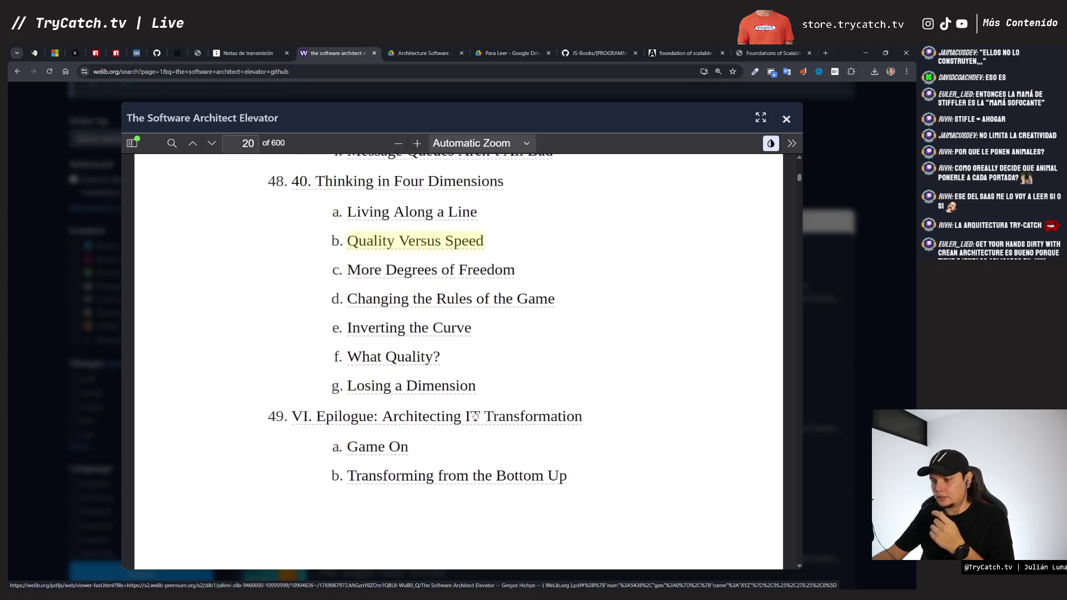
scroll(475, 414, down, 14)
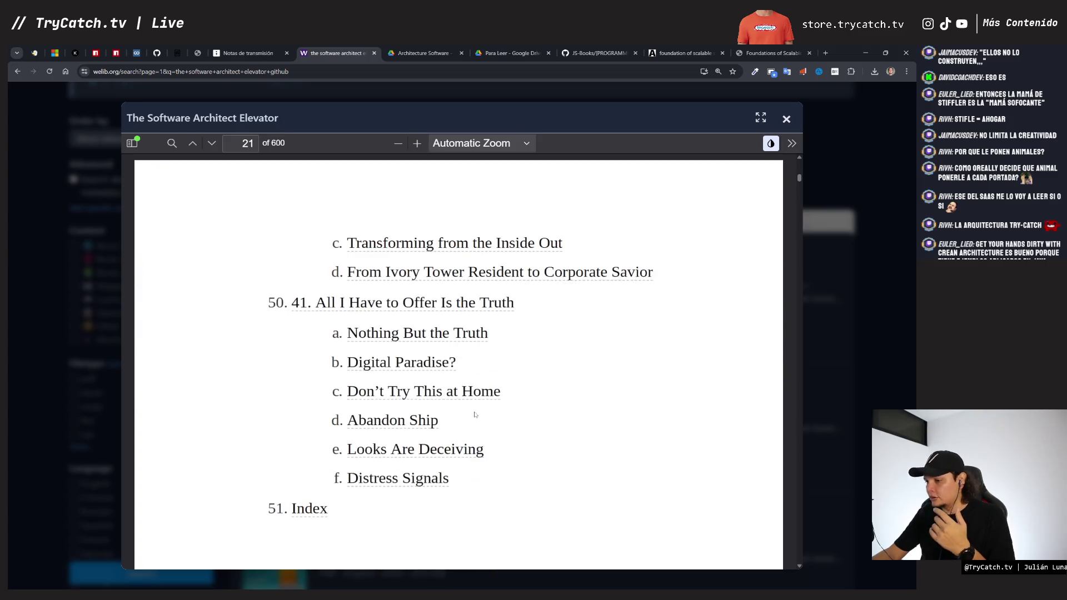
scroll(475, 413, up, 10)
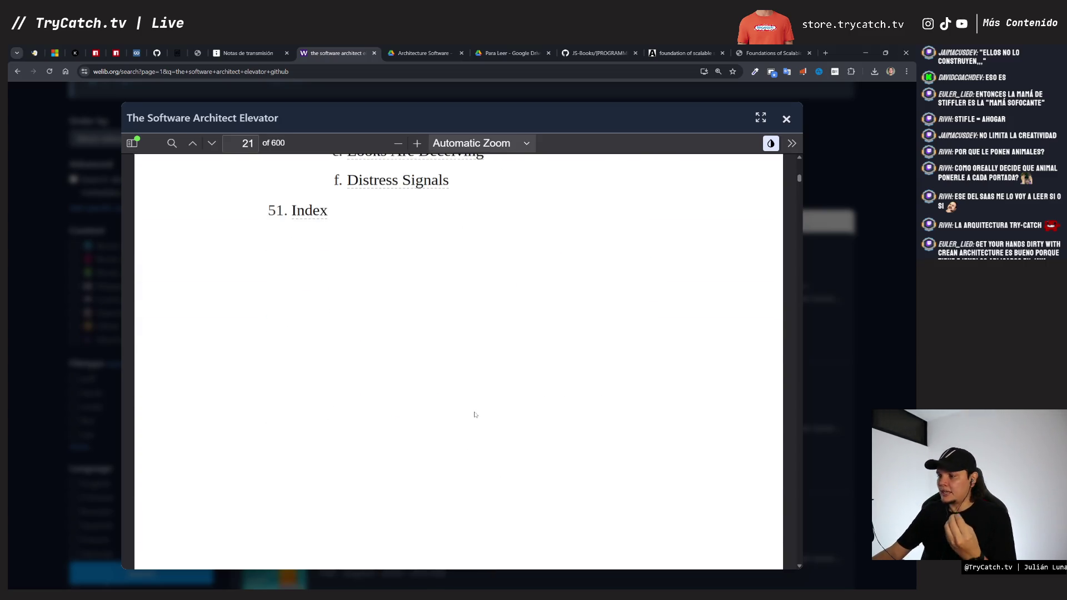
scroll(459, 384, up, 11)
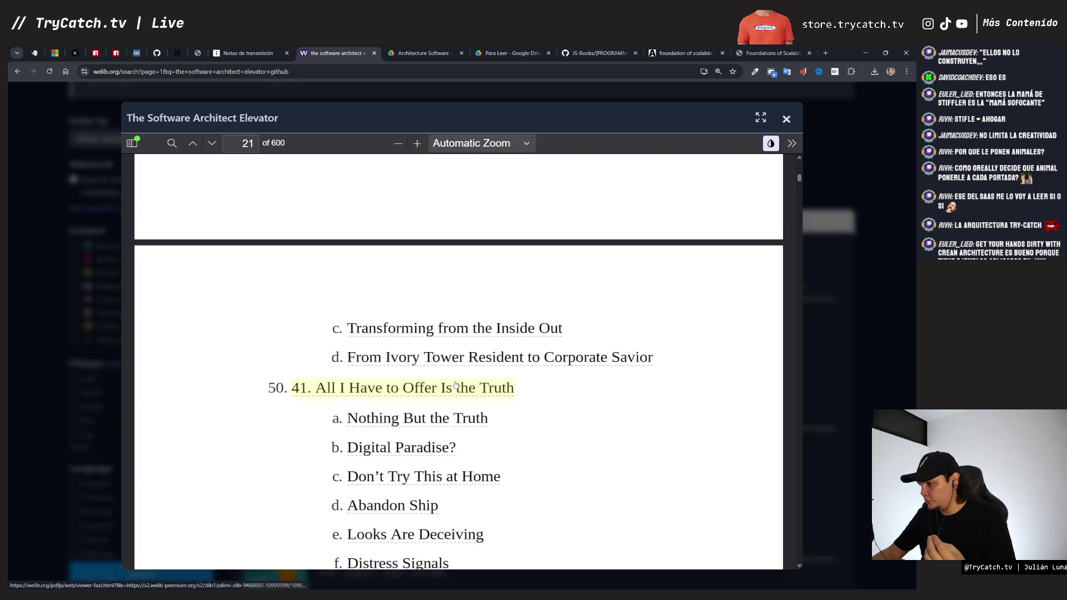
scroll(455, 383, up, 15)
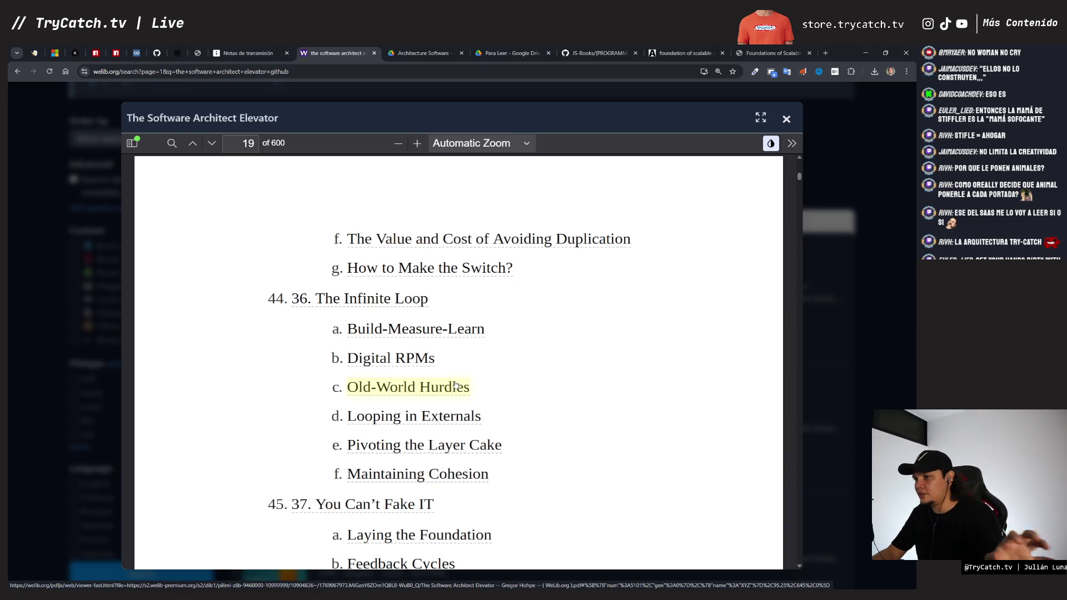
scroll(472, 381, up, 5)
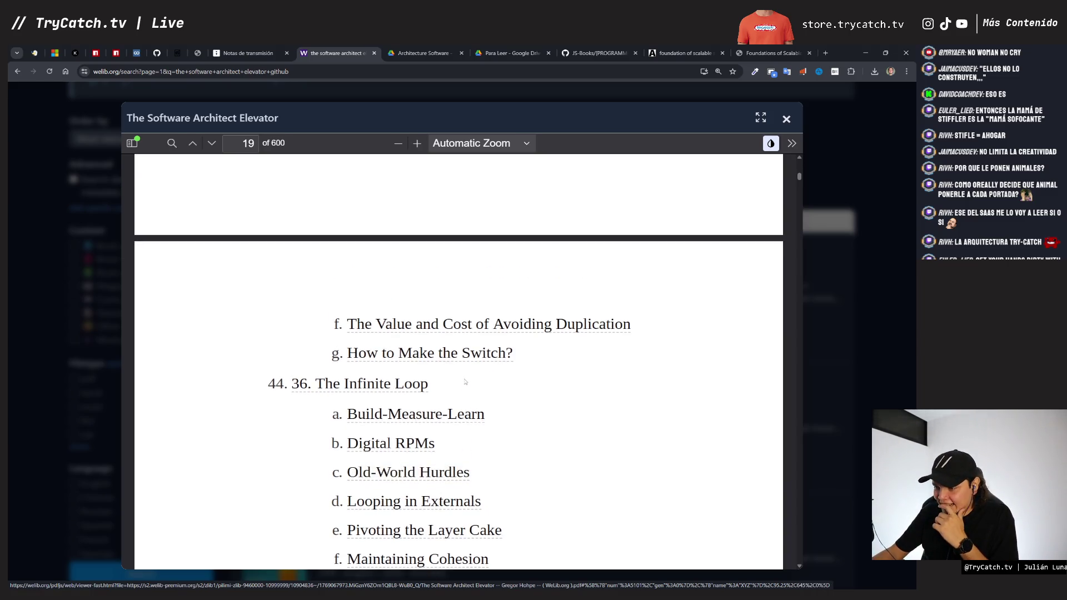
scroll(475, 371, up, 10)
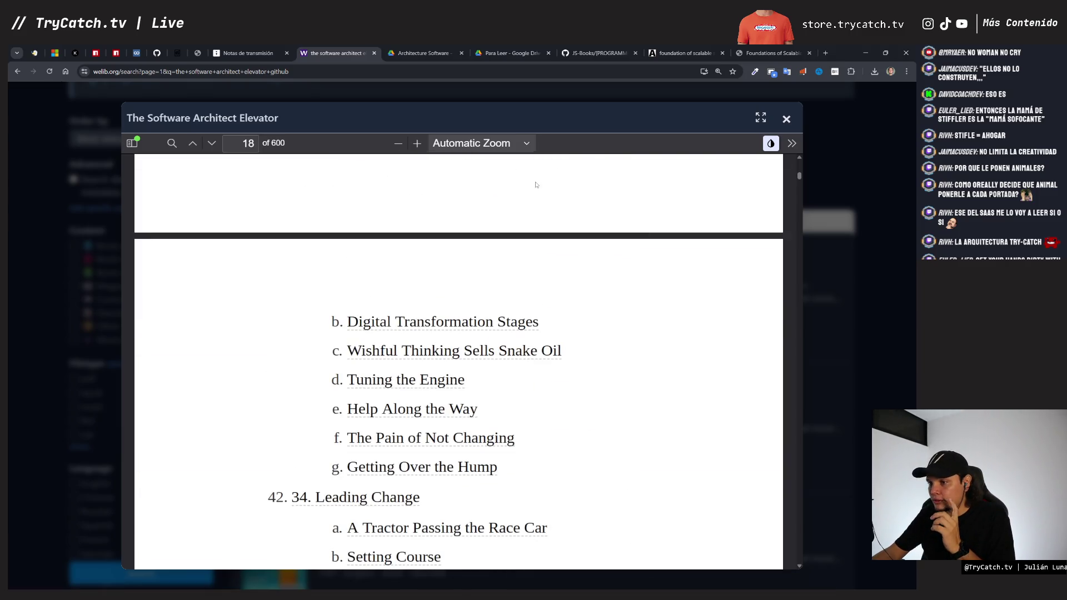
Step: Leave the reader, open the book's detail page and start the Server #1 download
click(809, 224)
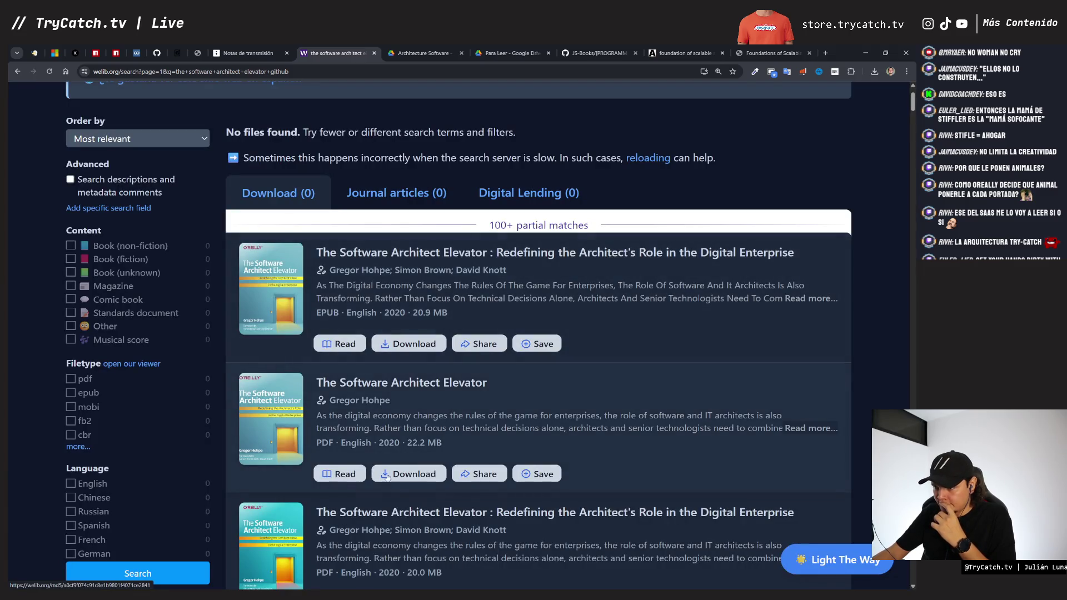
click(404, 476)
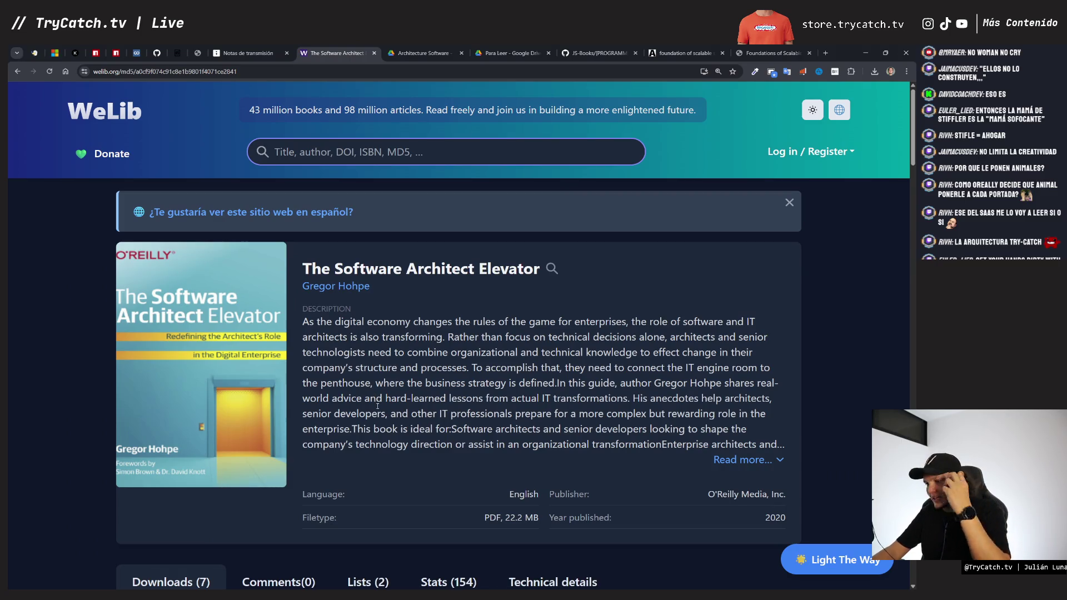
scroll(377, 406, down, 4)
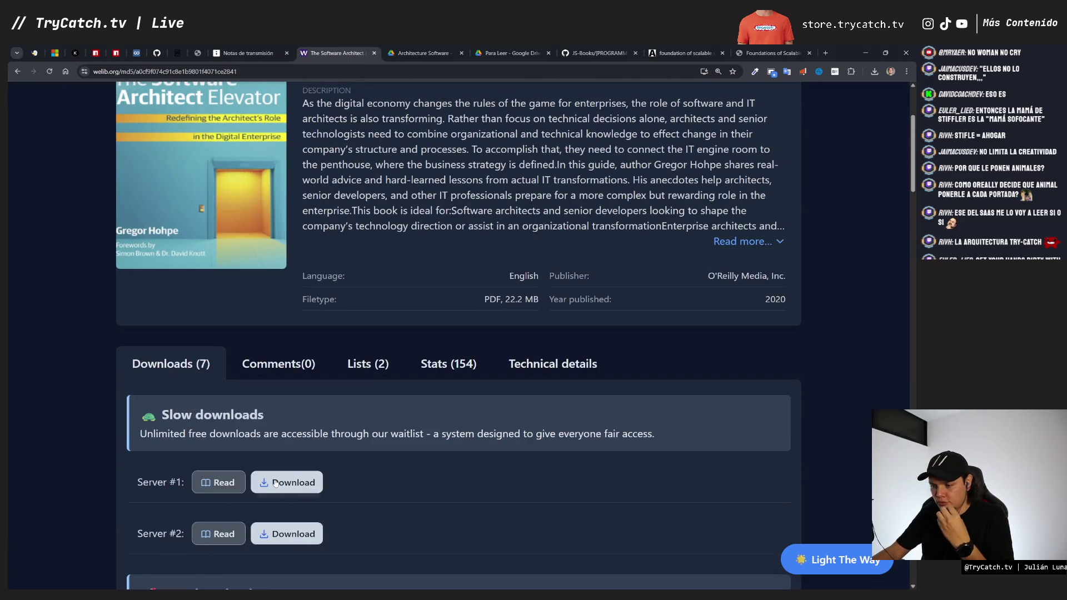
click(288, 483)
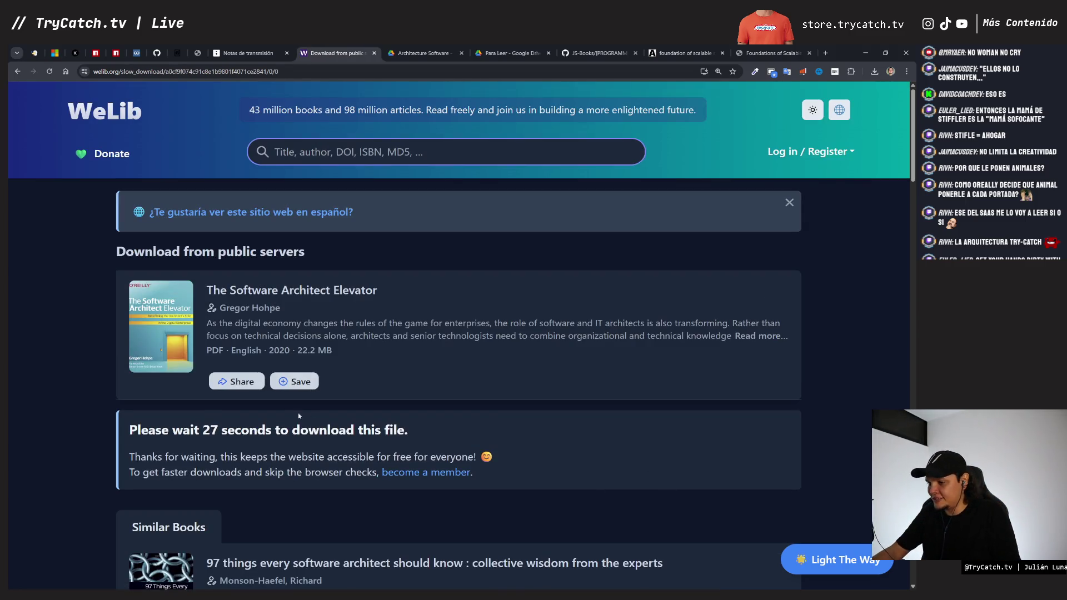
Step: Look over the download countdown page, then switch to the tldraw cover board
scroll(309, 419, down, 3)
scroll(412, 267, up, 2)
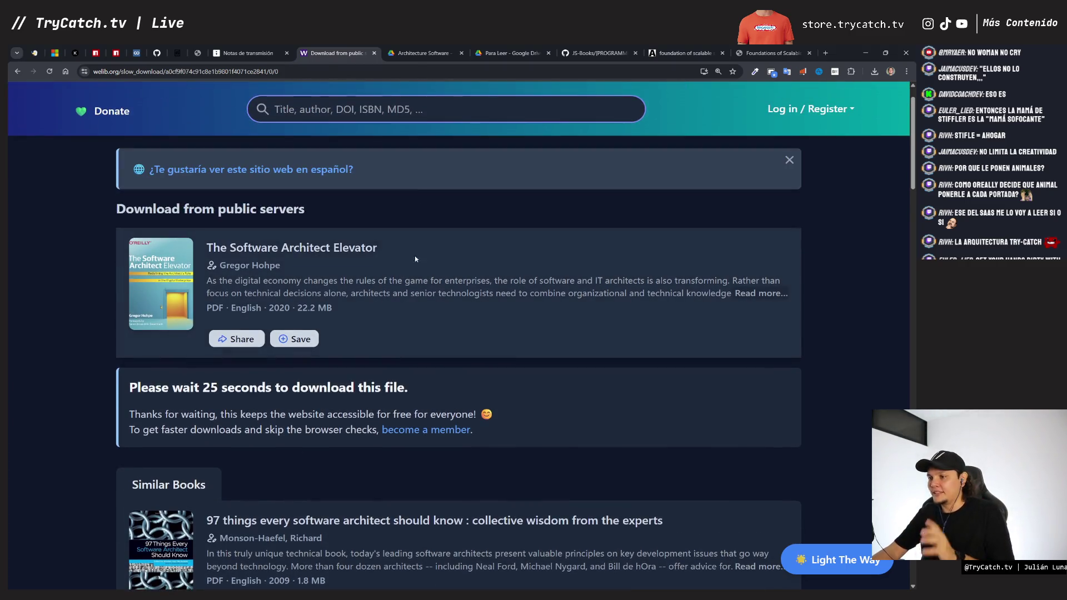
click(245, 54)
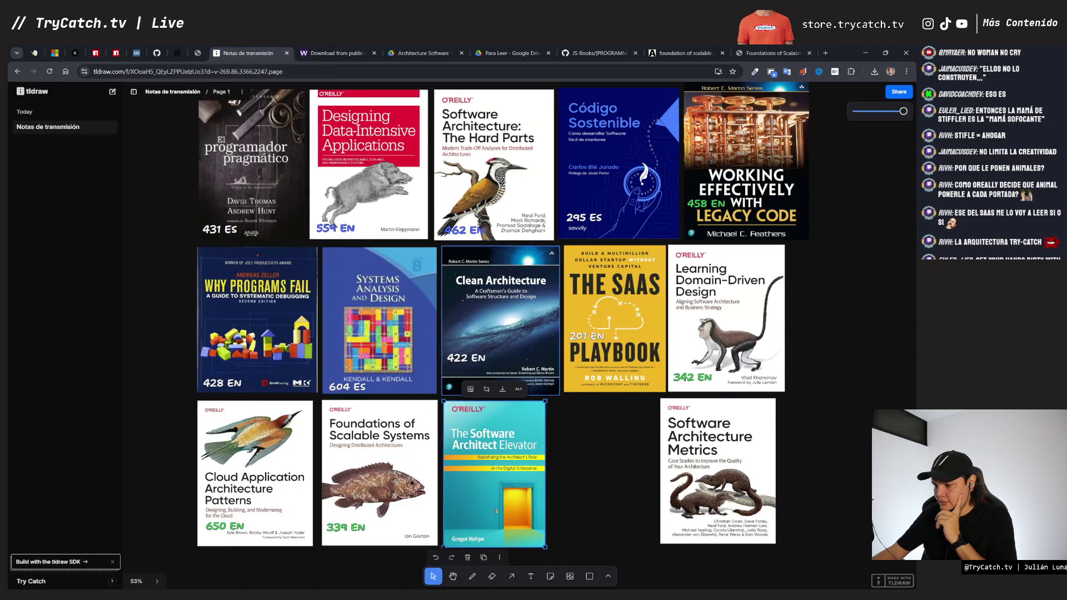
Step: Close the Foundations of Scalable Systems PDF tab and return to the ready WeLib download page
click(336, 52)
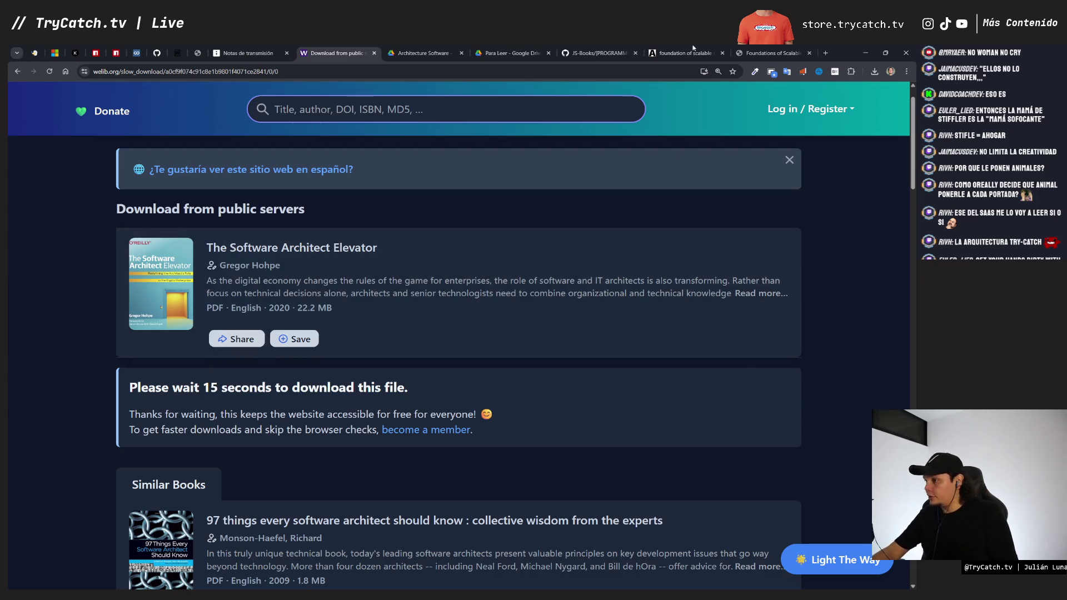
click(771, 55)
click(809, 53)
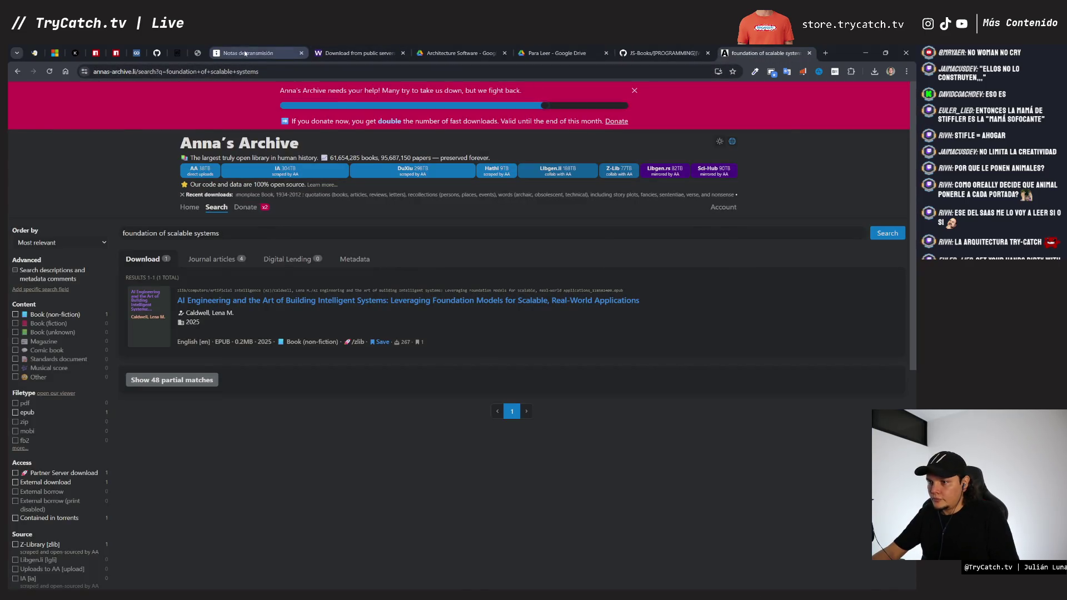
click(248, 53)
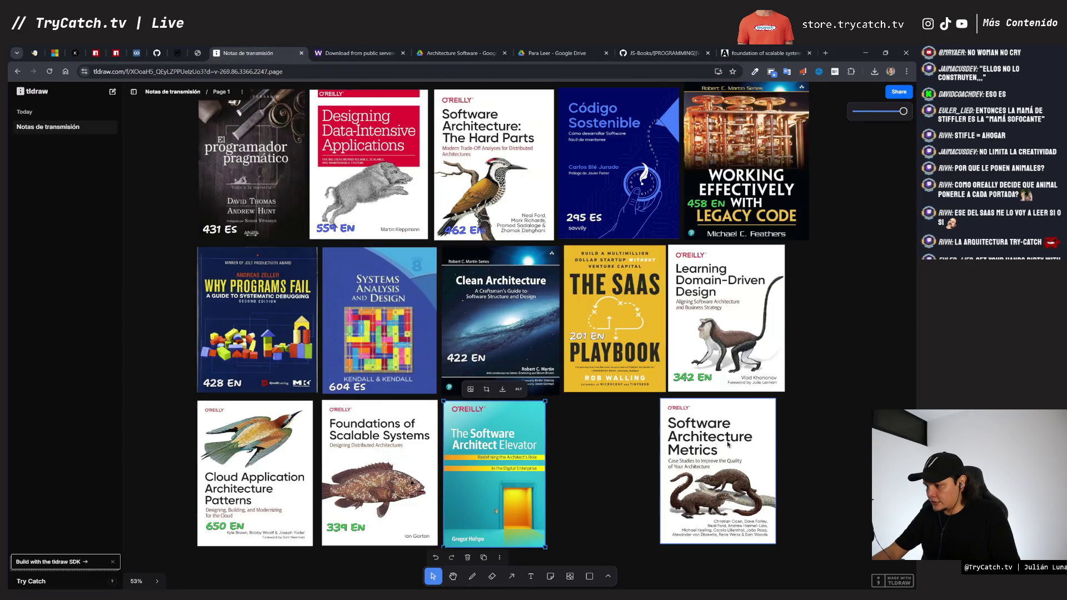
click(356, 53)
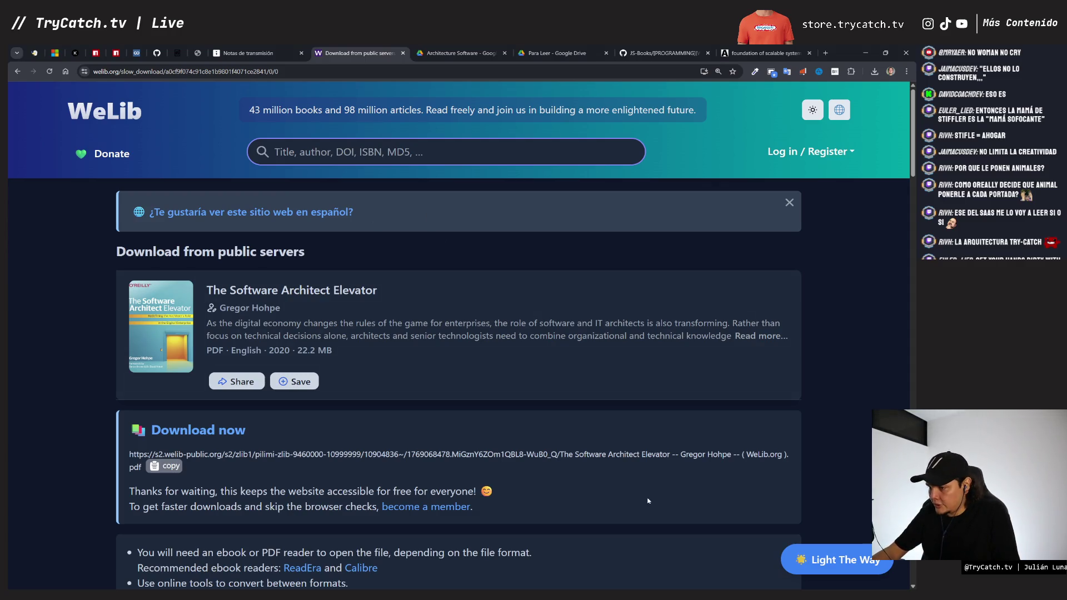
Step: Download the 22.2 MB Software Architect Elevator PDF and check Chrome's downloads list
click(225, 430)
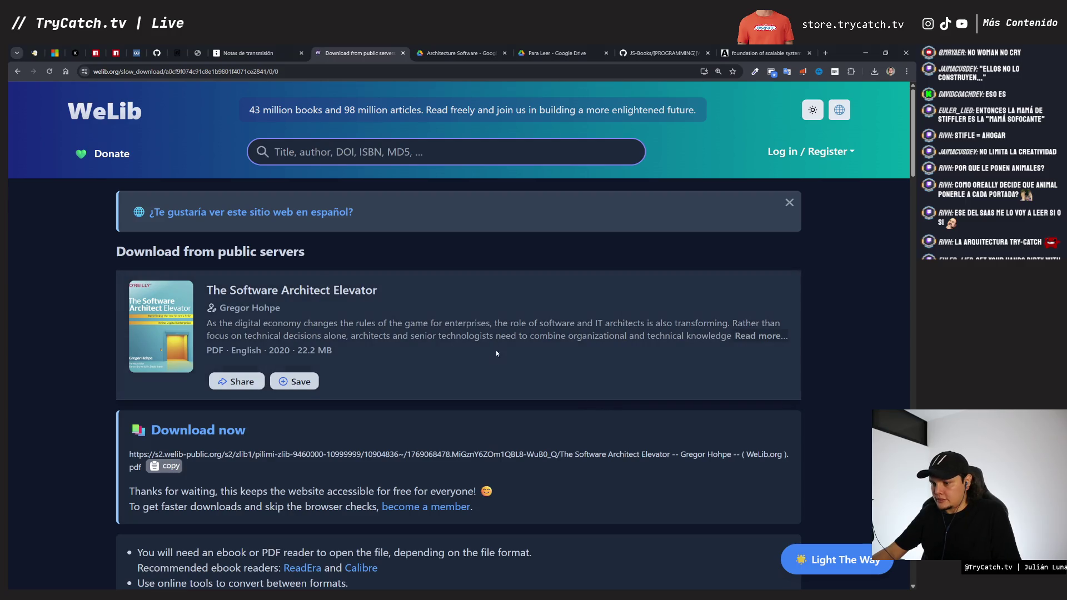
click(872, 71)
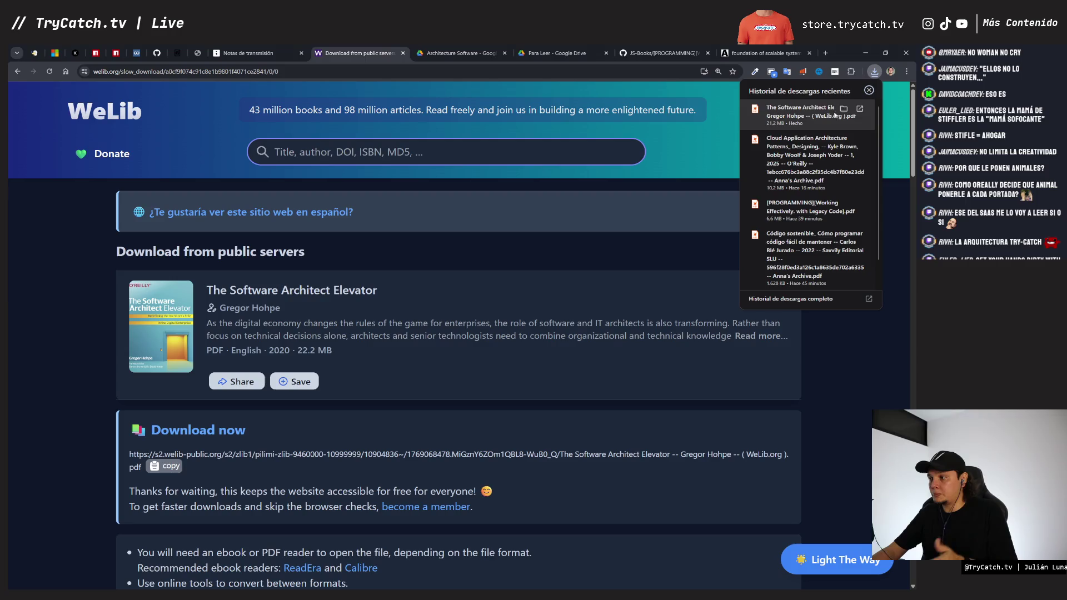
click(638, 190)
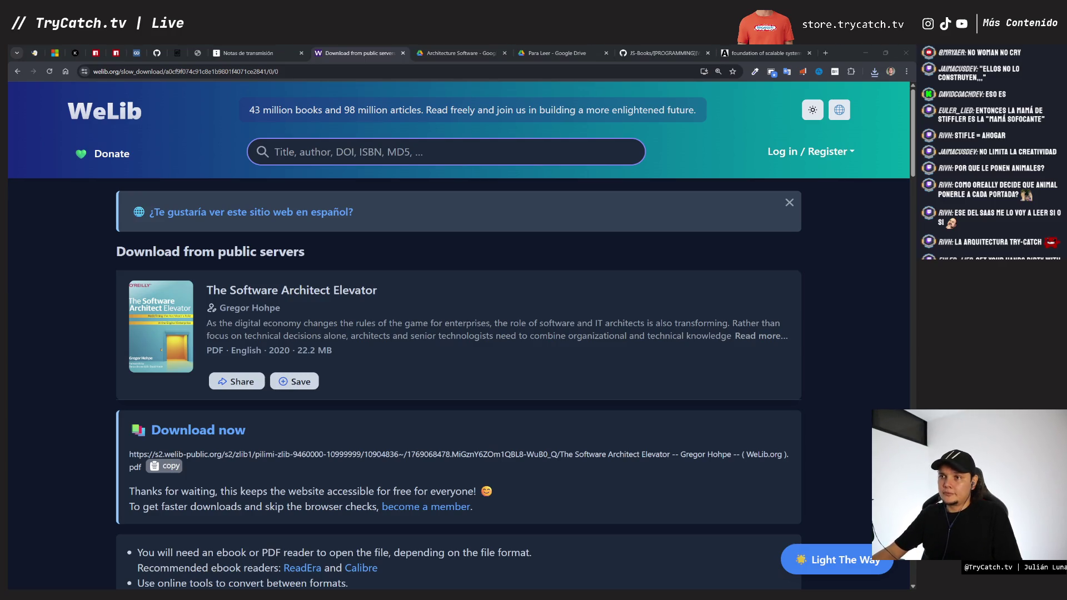
Step: Go back to the book's detail page and reopen it in the online reader
click(818, 63)
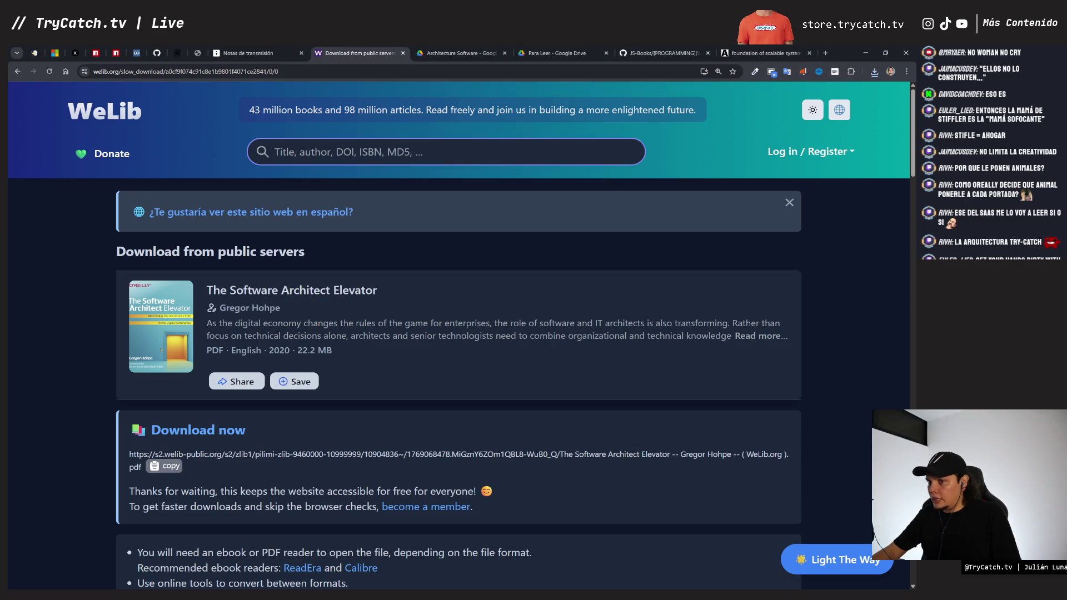
click(203, 175)
key(alt+Left)
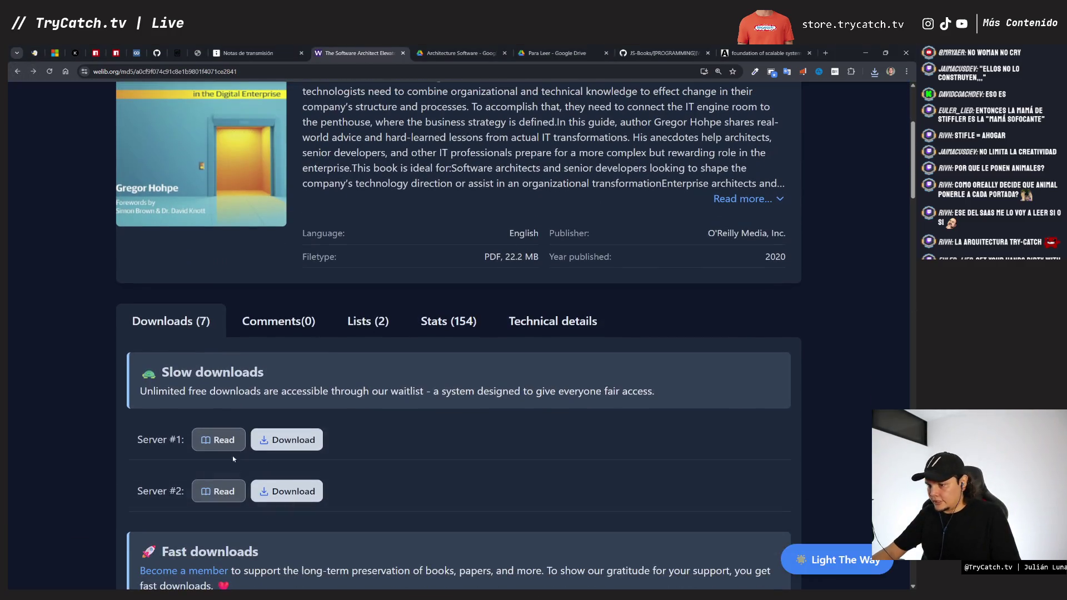
click(229, 441)
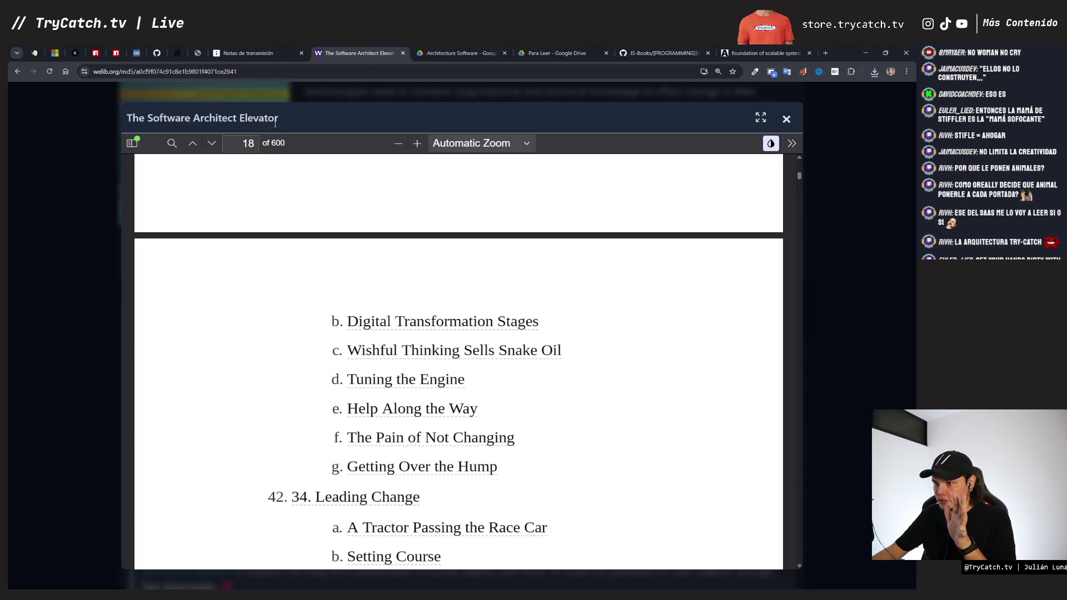
Step: Switch back to the tldraw board of book covers
click(262, 52)
Step: Copy the 422 EN label onto The Software Architect Elevator cover and change it to 600 EN
click(361, 529)
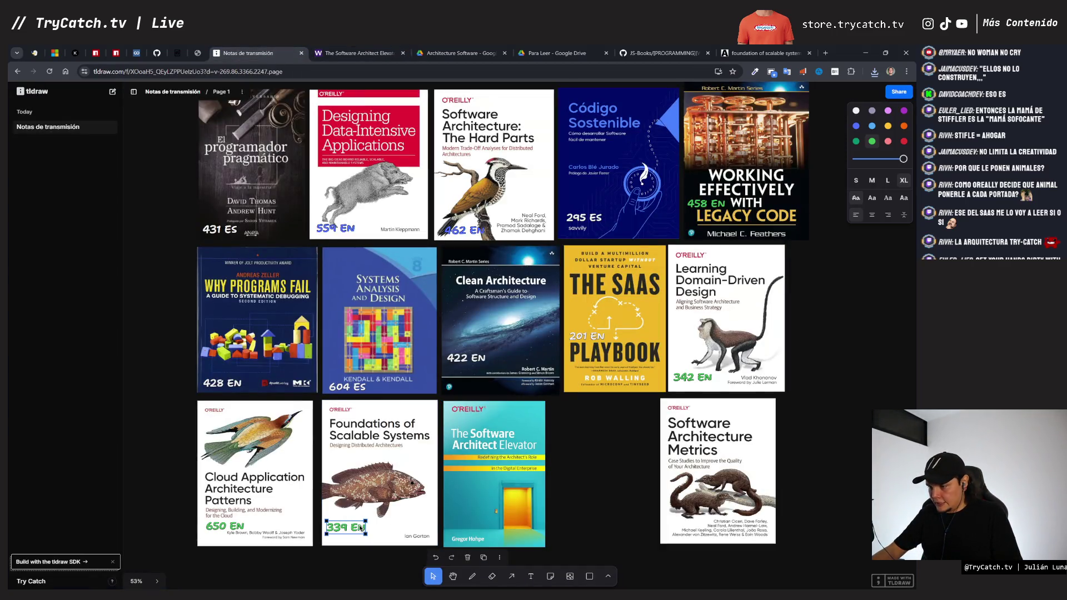
click(458, 357)
key(ctrl+d)
drag(499, 358, 463, 518)
double_click(461, 517)
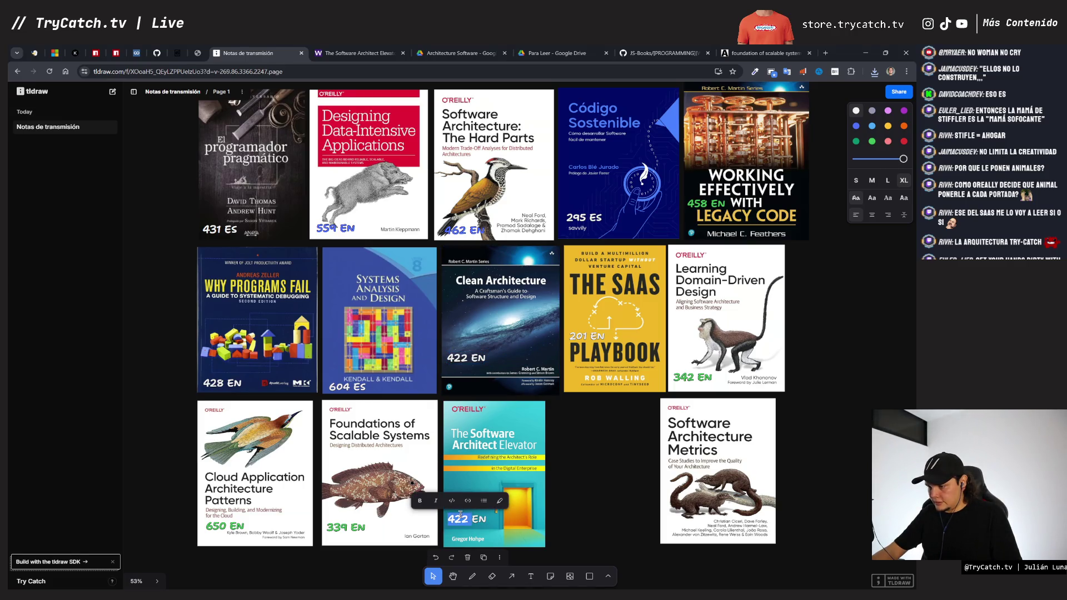
text(600)
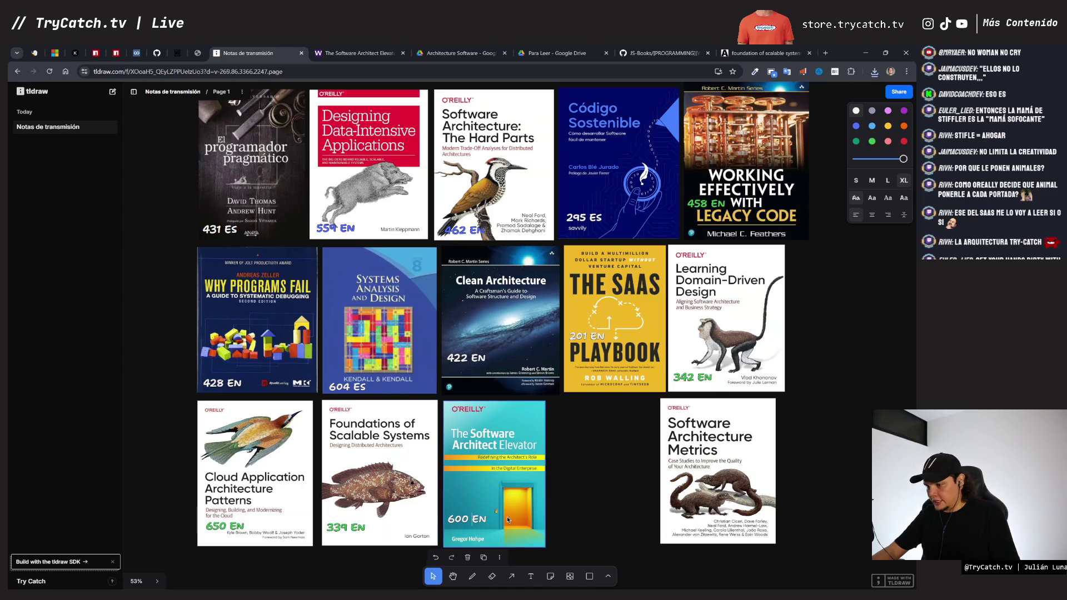
click(582, 486)
Step: Move the Software Architecture Metrics cover left beside the Elevator cover and enlarge it slightly
drag(711, 463, 602, 463)
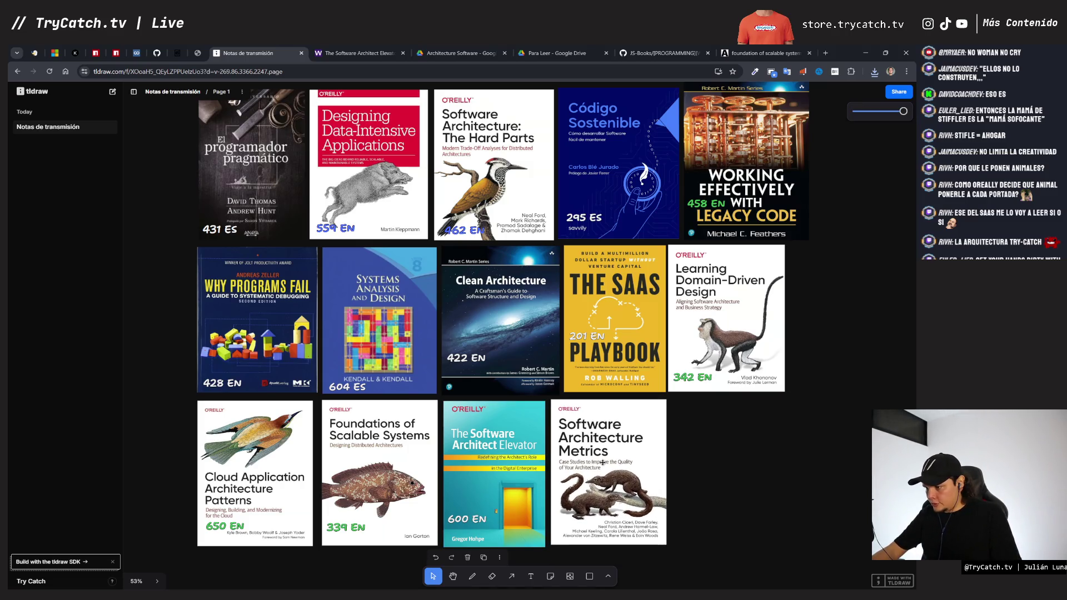
drag(666, 545, 665, 550)
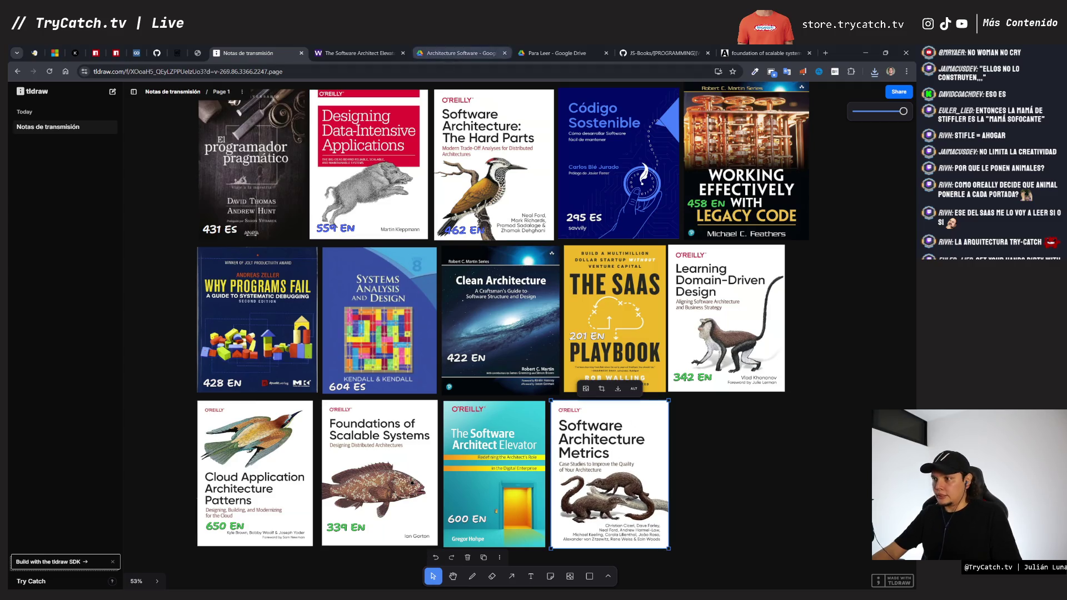
click(536, 55)
Step: Open the Software Architecture Metrics PDF from the Architecture Software Drive folder
click(485, 54)
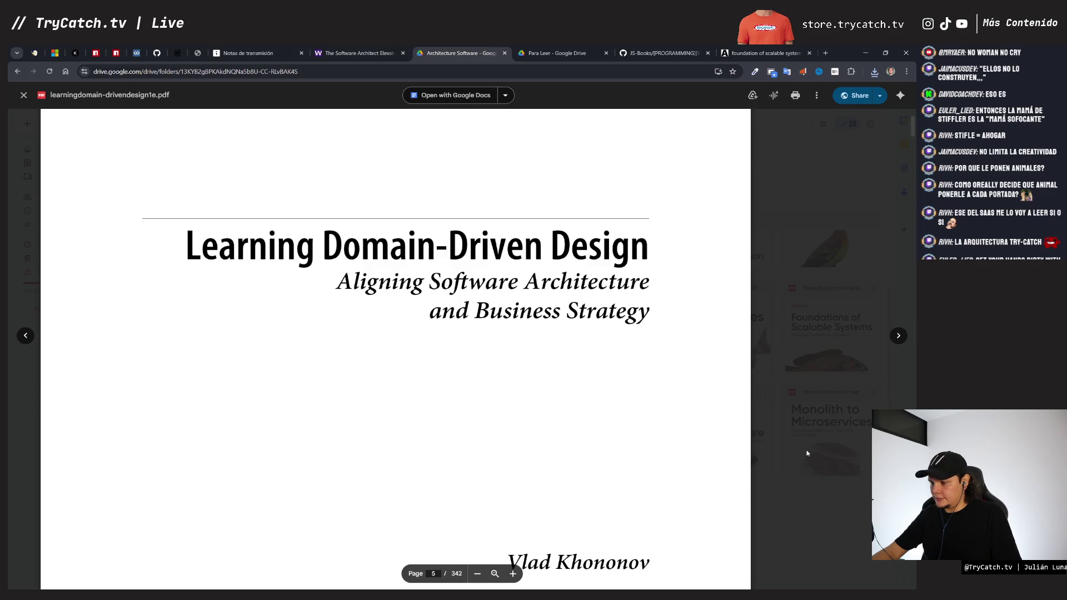
click(807, 453)
double_click(515, 532)
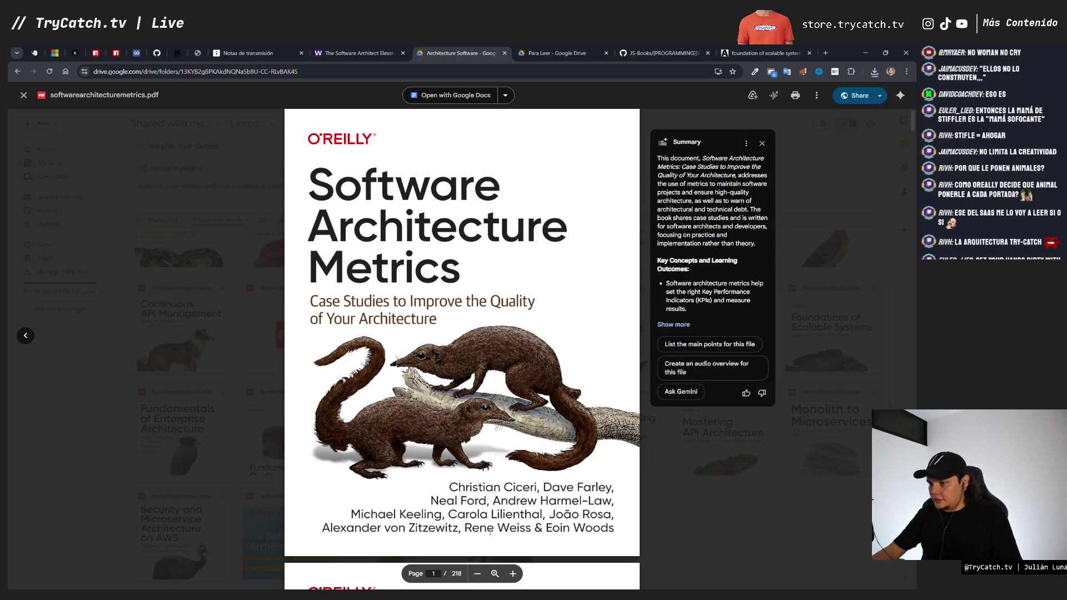
Step: Enlarge the PDF and scroll to the contents listing chapters 1 and 2
click(513, 573)
scroll(499, 467, down, 5)
scroll(498, 467, down, 15)
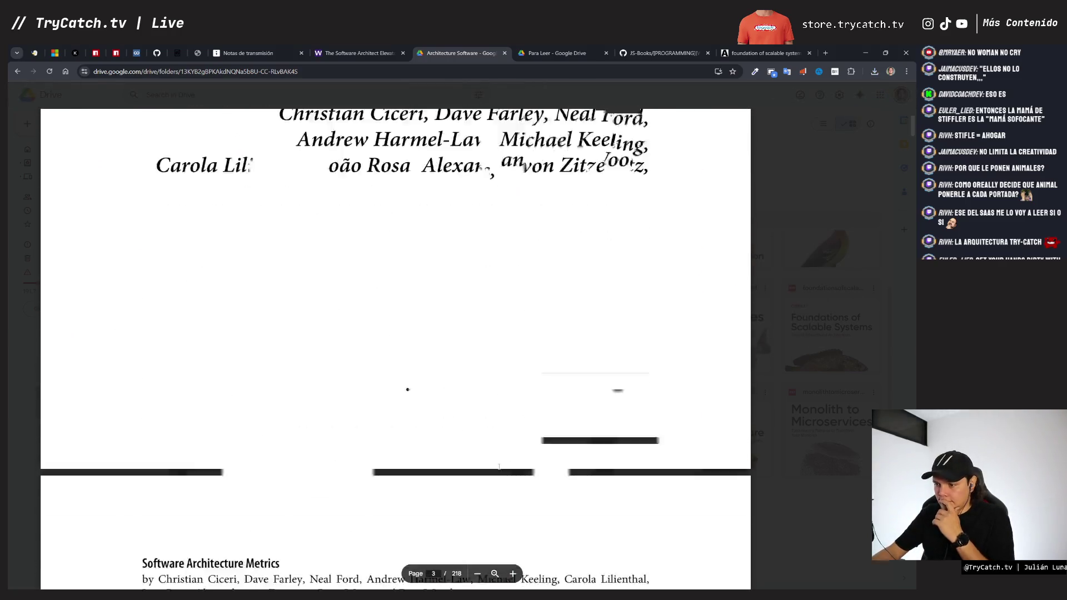
scroll(498, 467, down, 10)
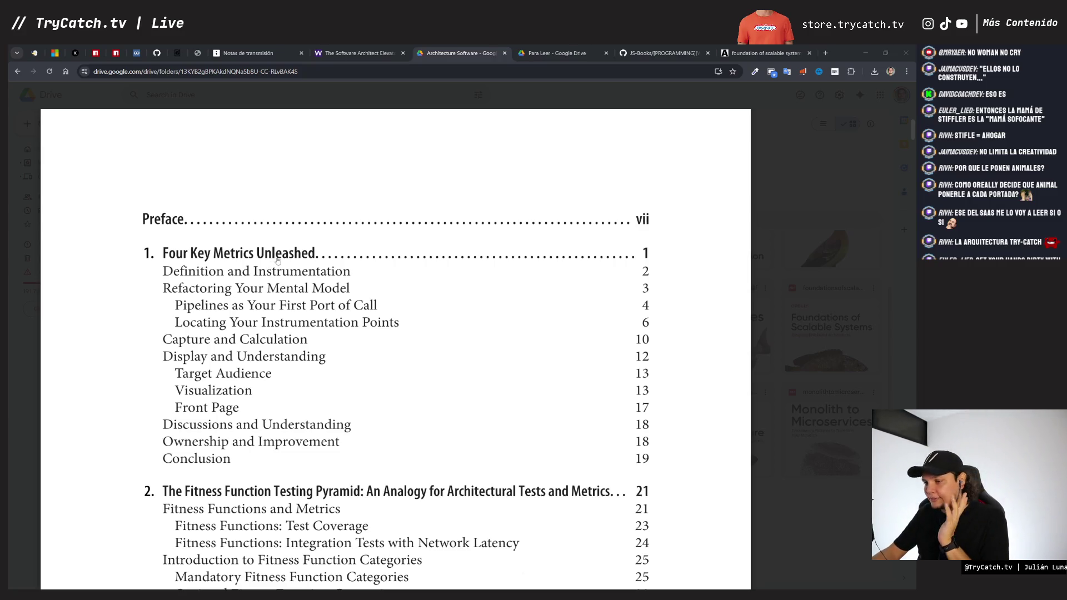
scroll(278, 260, down, 4)
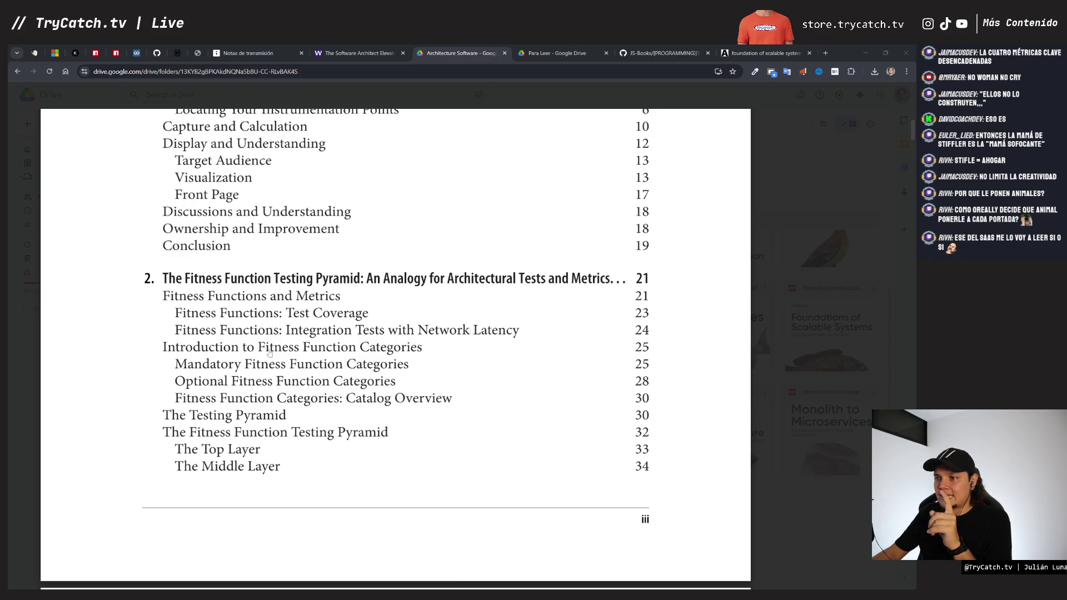
scroll(269, 355, up, 3)
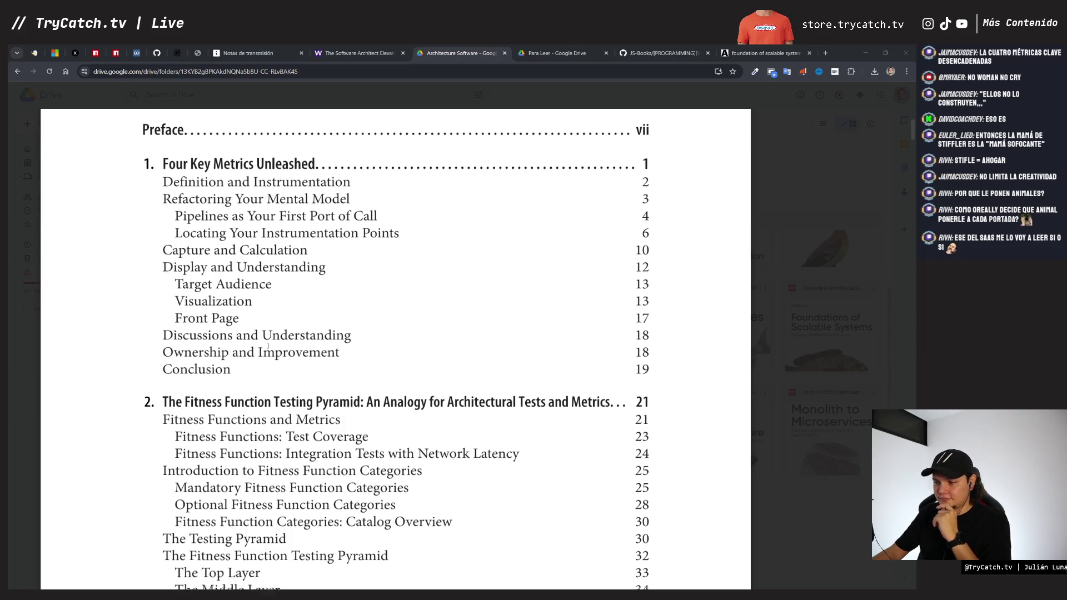
scroll(268, 346, down, 1)
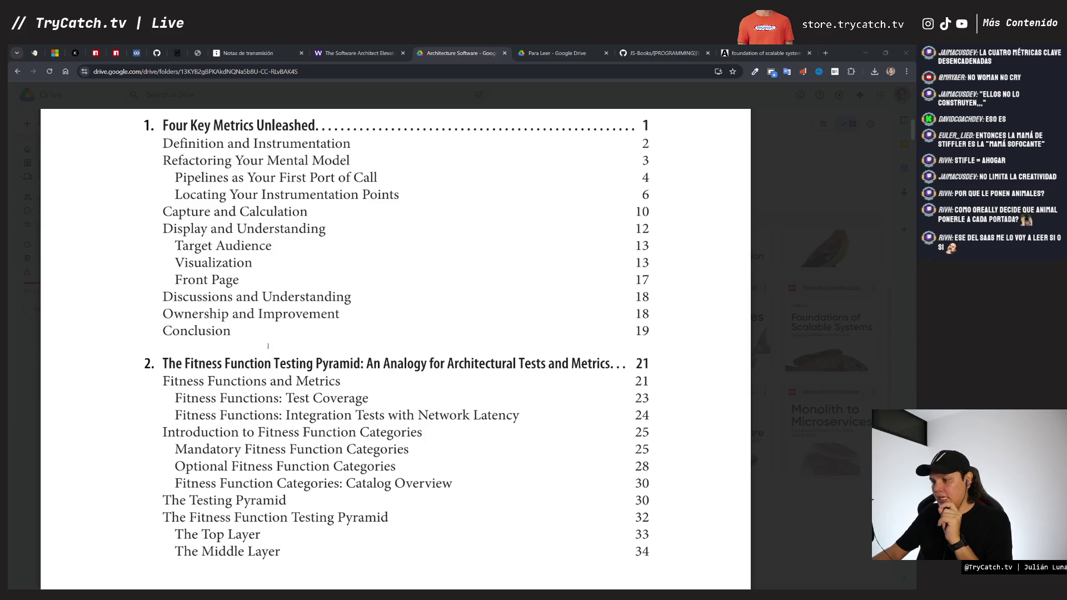
Step: Scroll the contents down to chapter 10 on Goal-Question-Metric and the Index, page 8 of 218
scroll(267, 346, down, 10)
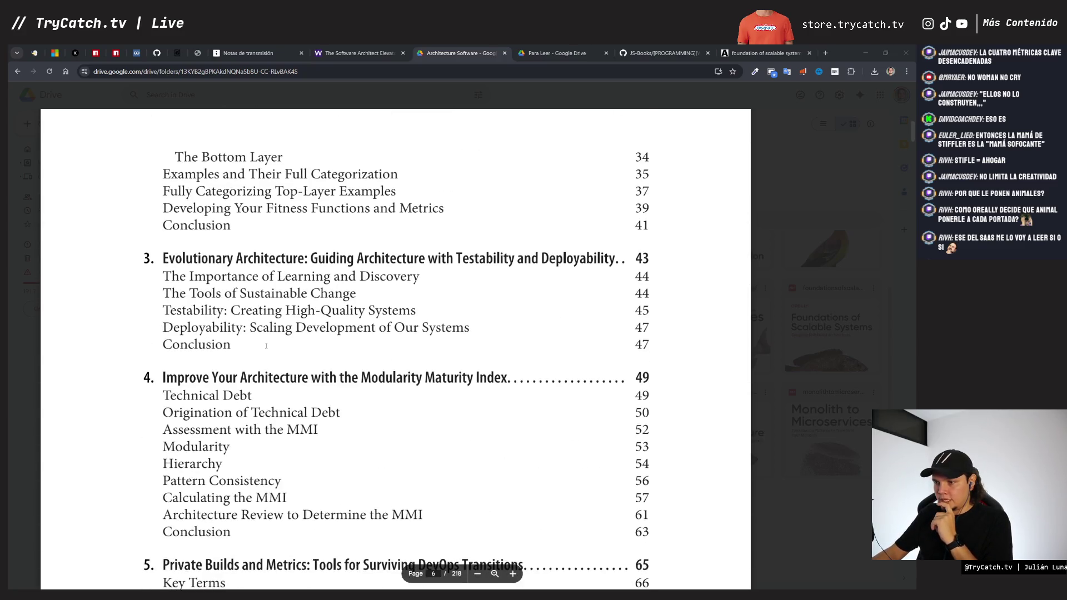
scroll(267, 346, down, 1)
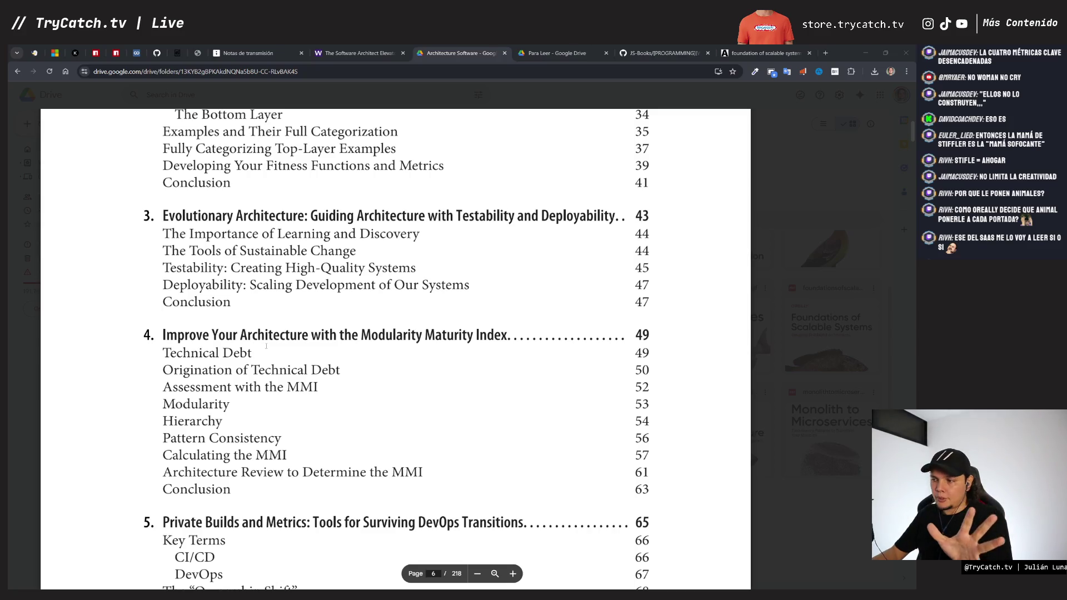
scroll(266, 346, down, 3)
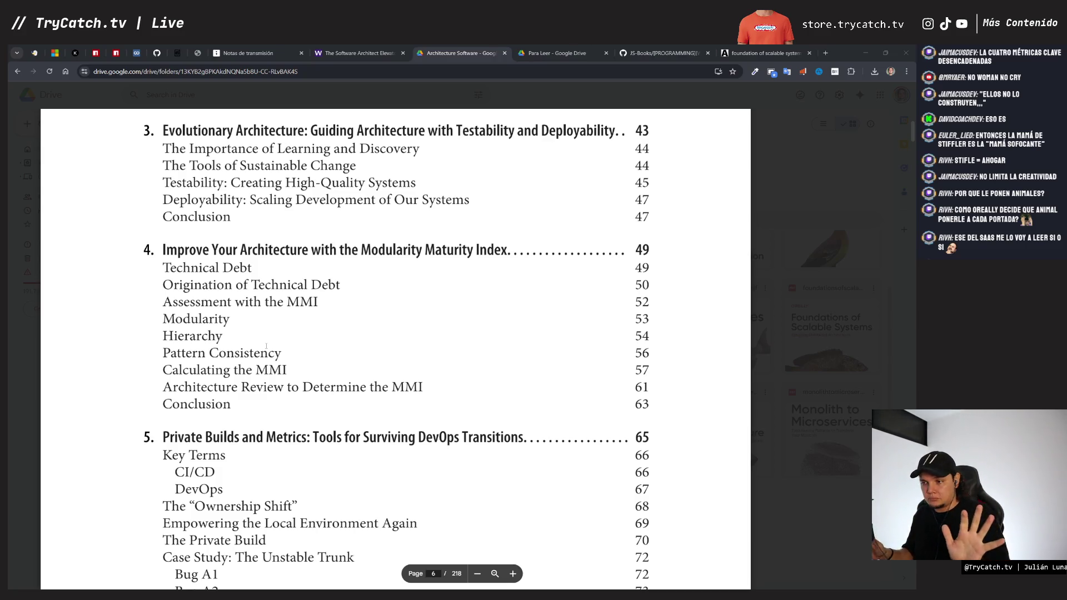
scroll(266, 348, down, 1)
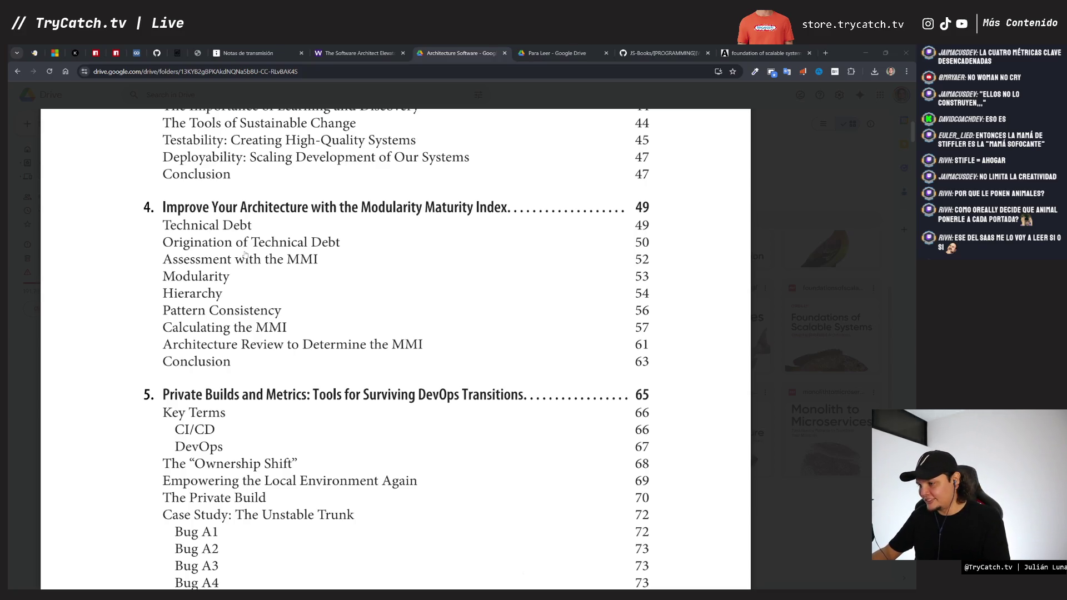
scroll(294, 333, down, 2)
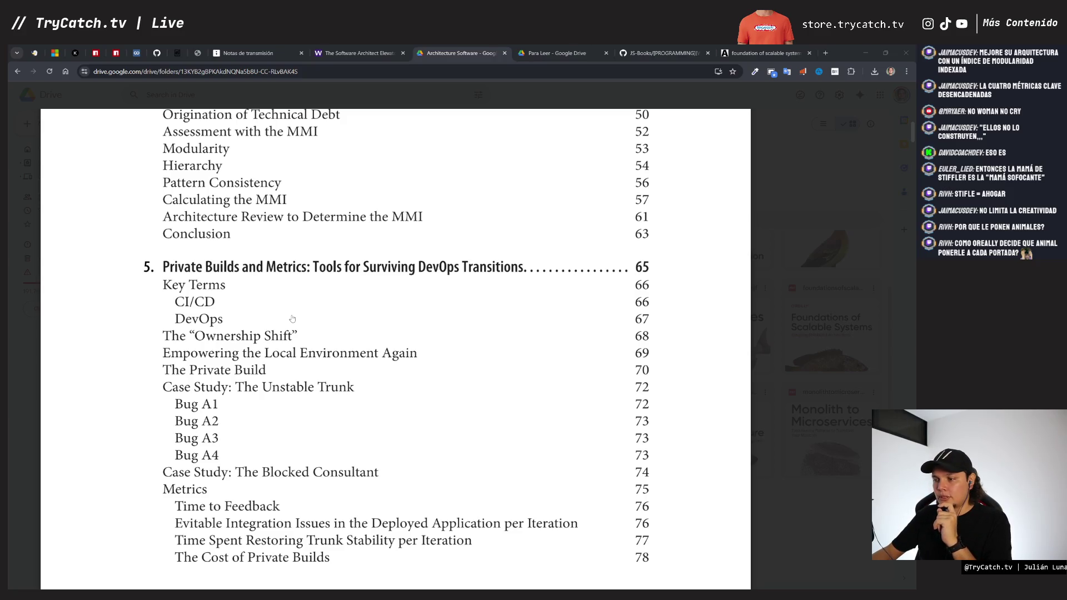
scroll(292, 319, down, 4)
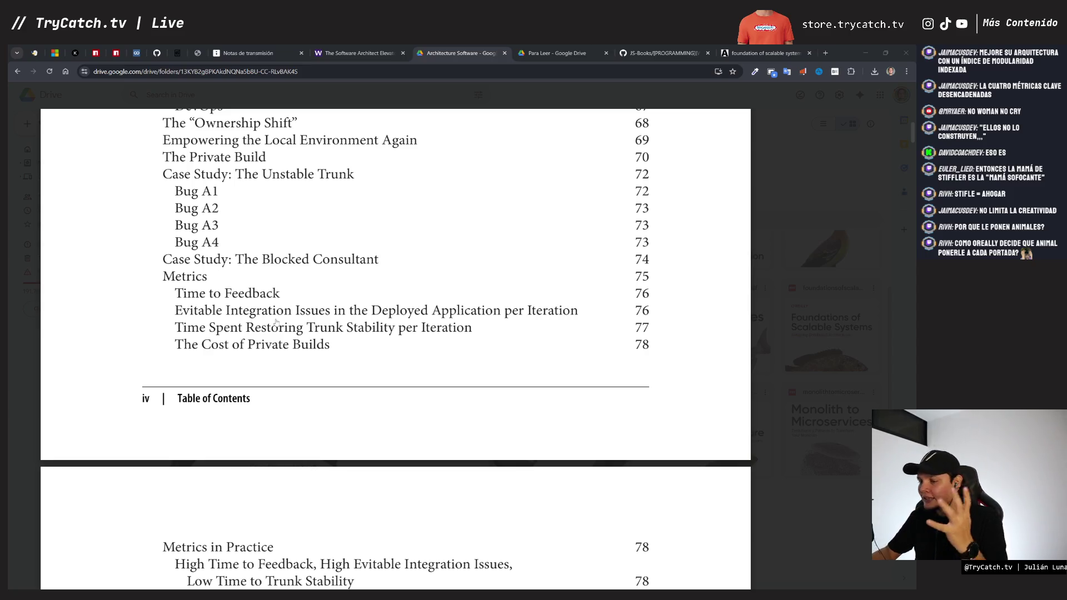
scroll(276, 323, down, 5)
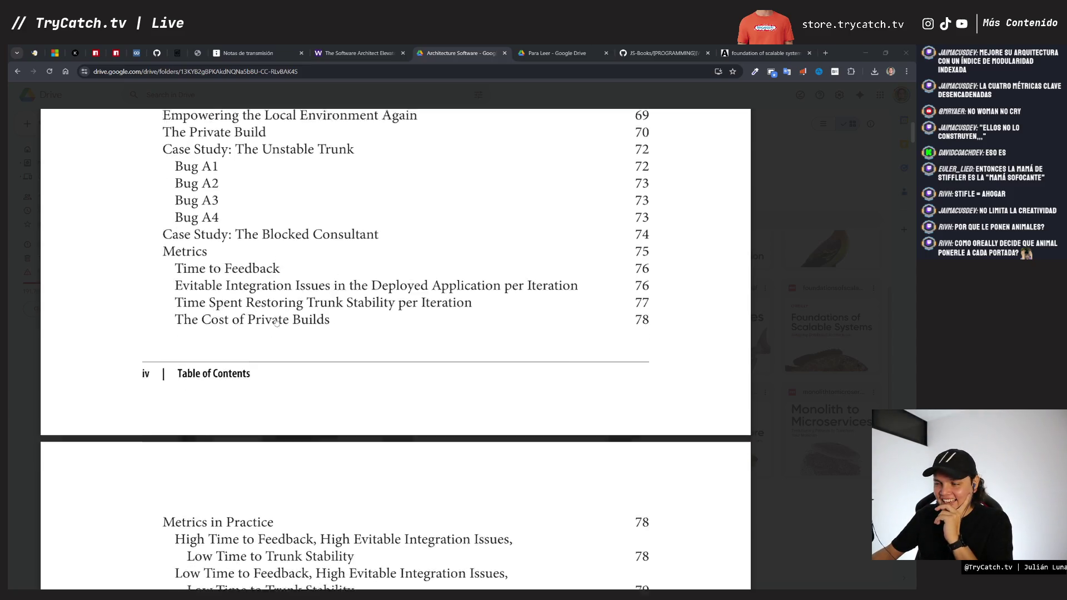
scroll(276, 321, down, 5)
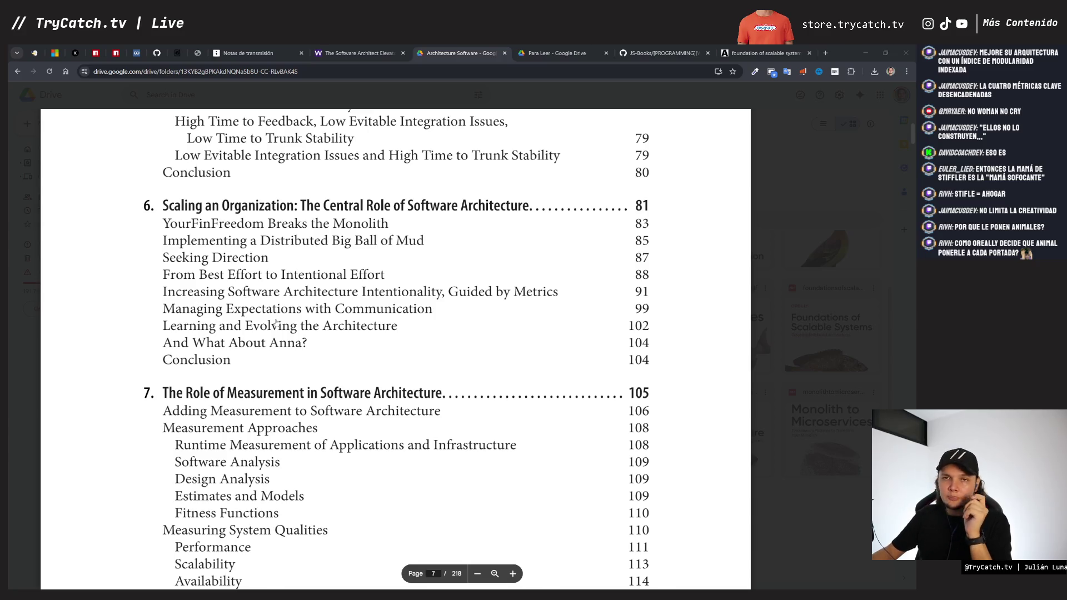
scroll(273, 333, down, 3)
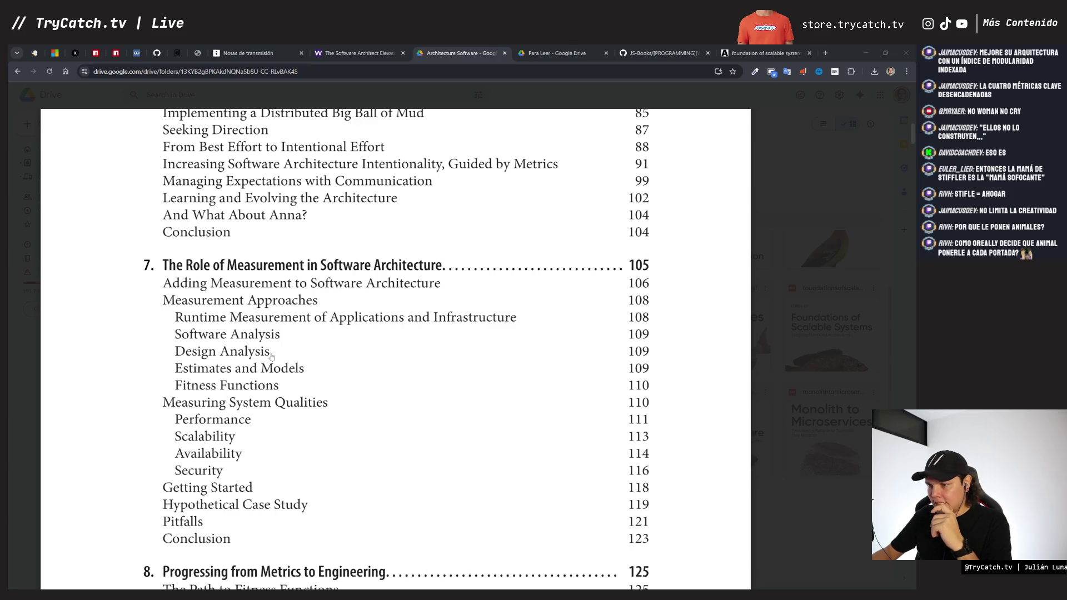
scroll(271, 356, down, 1)
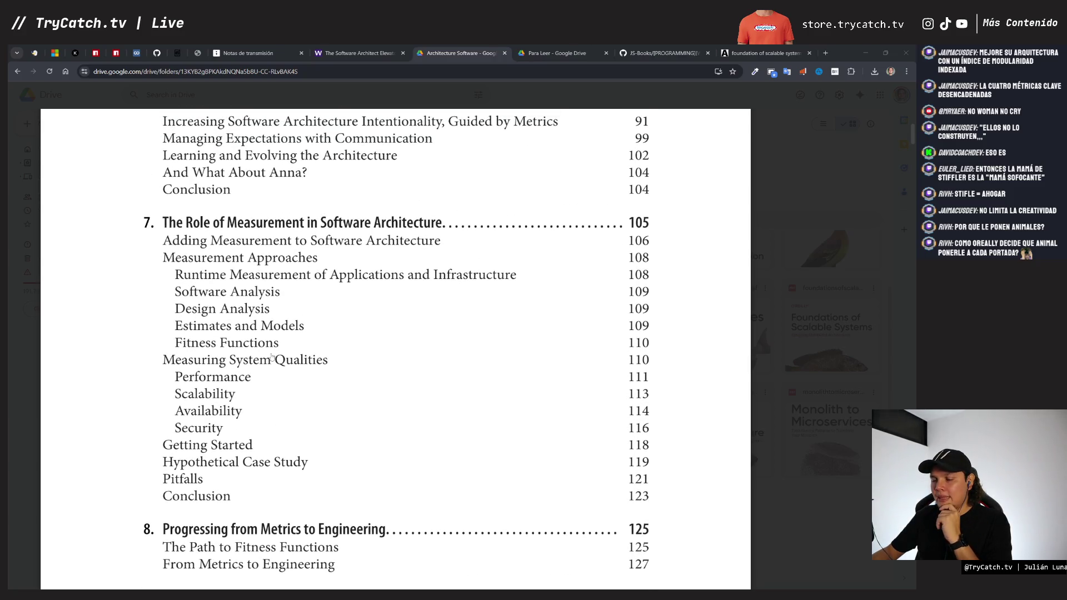
scroll(271, 356, down, 4)
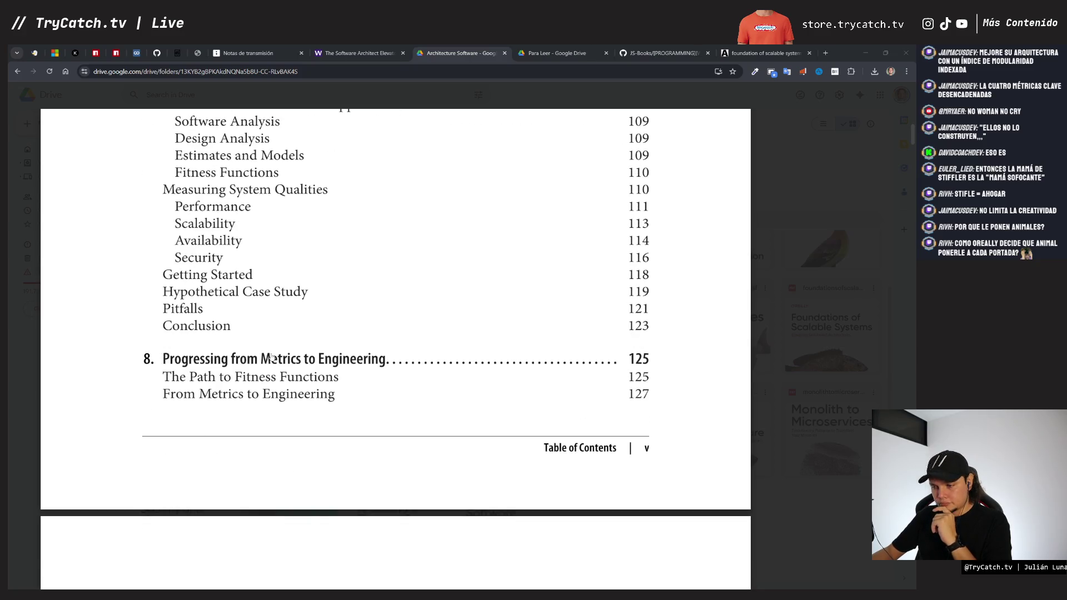
scroll(272, 356, down, 2)
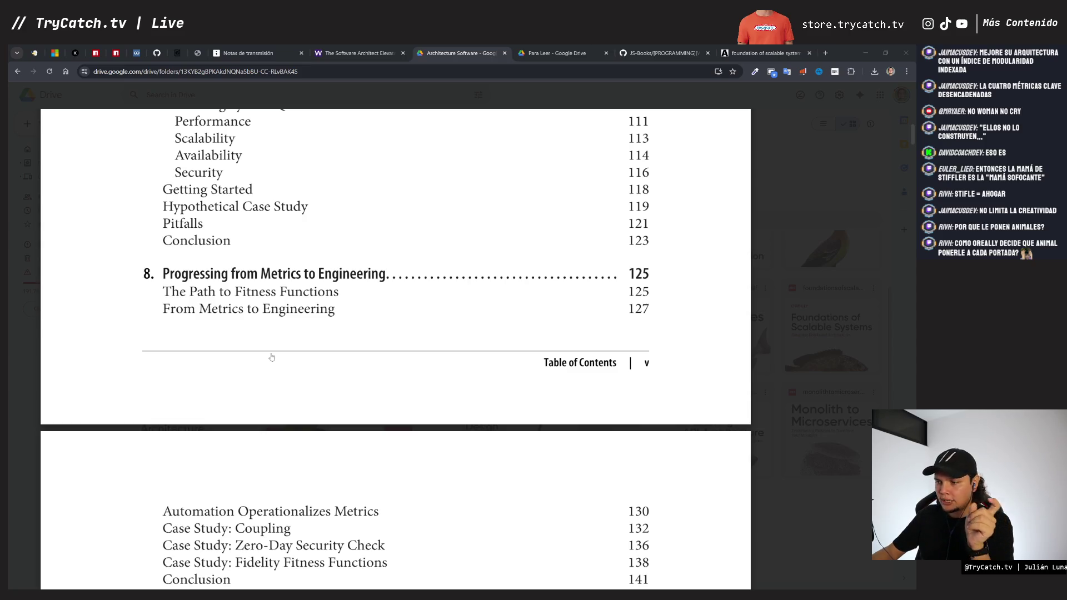
scroll(272, 357, down, 8)
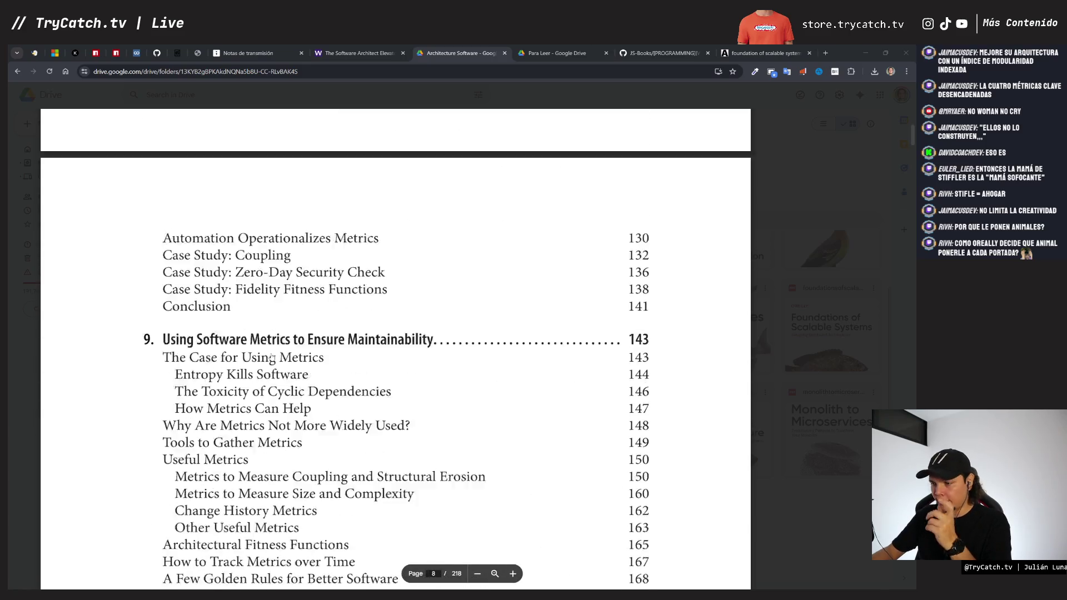
scroll(271, 356, down, 2)
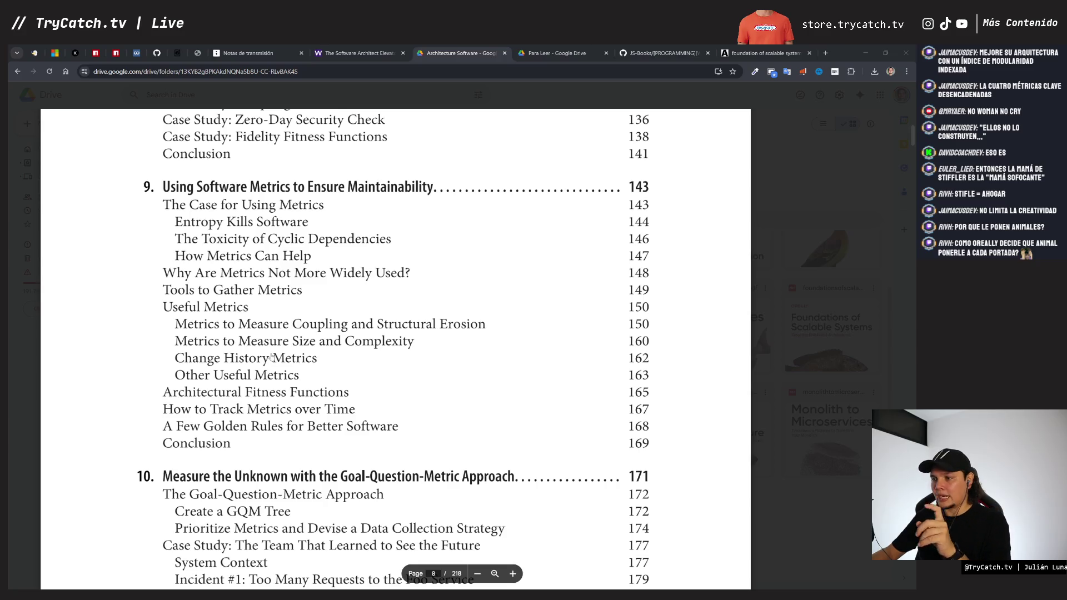
scroll(272, 356, down, 4)
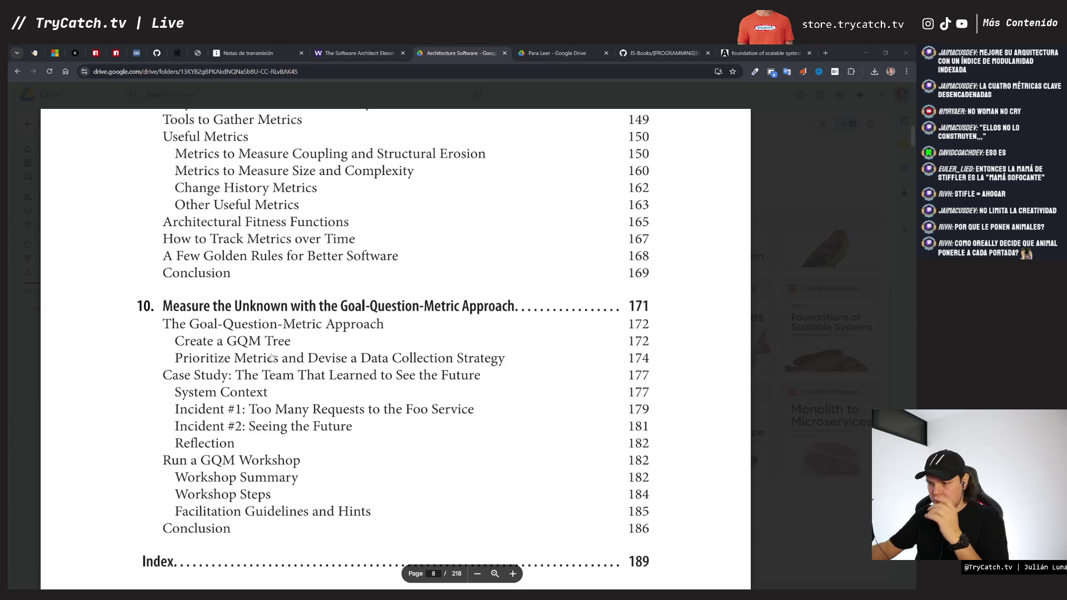
scroll(272, 356, down, 5)
scroll(272, 356, down, 6)
Step: Scroll back through the back cover and title pages, noting 218 pages, then return to tldraw
scroll(271, 357, up, 15)
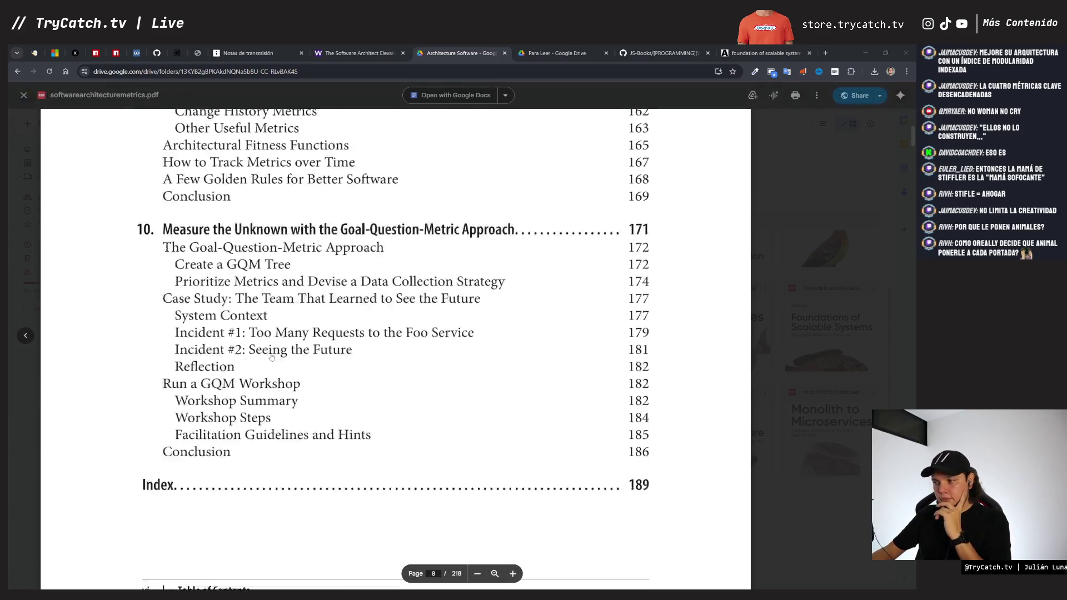
scroll(272, 357, up, 15)
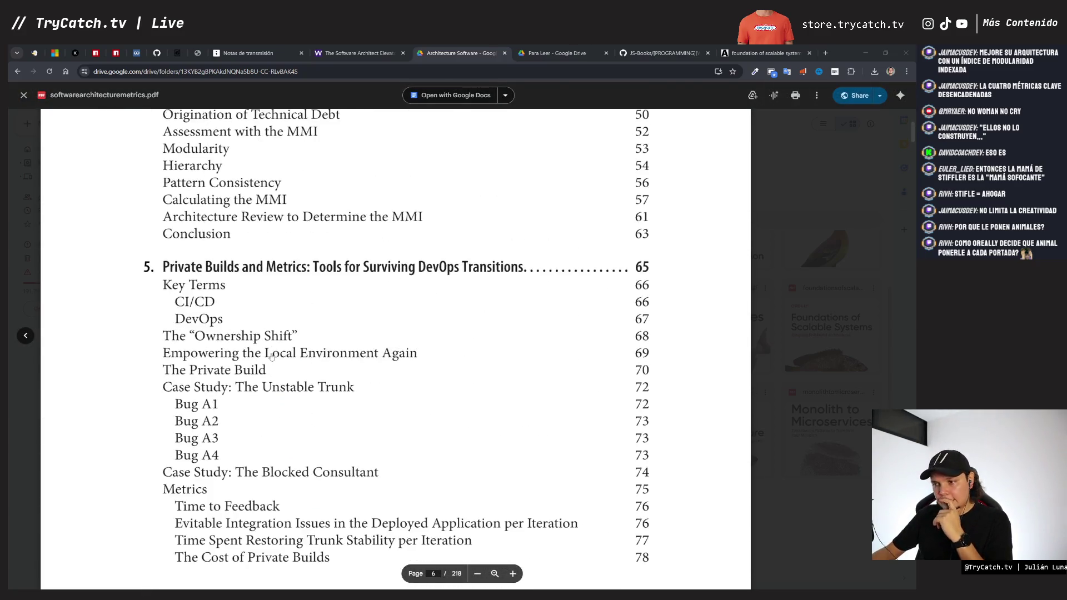
scroll(272, 357, up, 15)
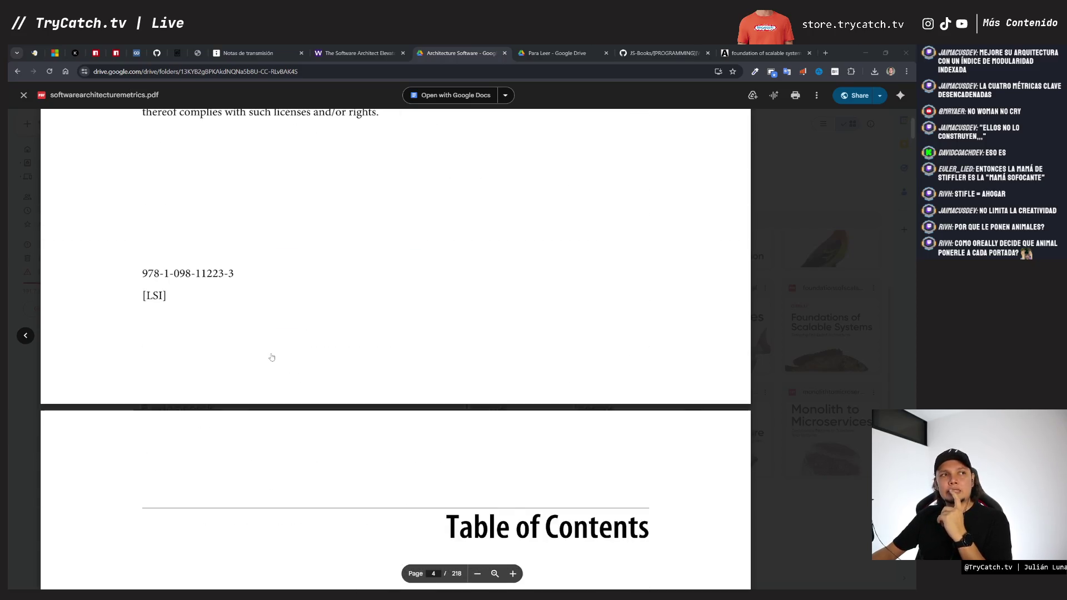
scroll(272, 357, up, 15)
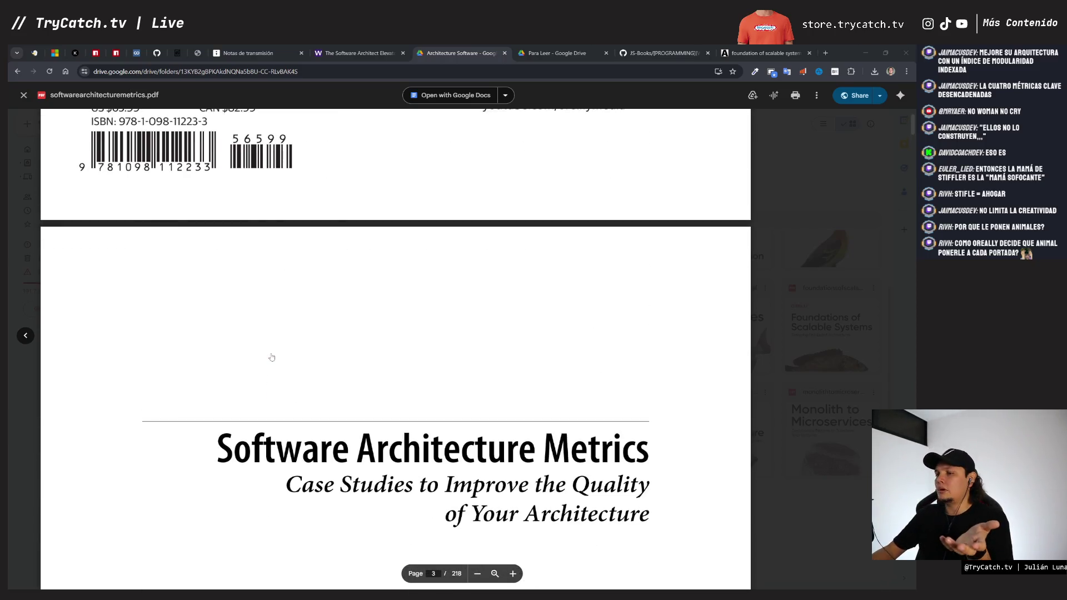
scroll(272, 357, down, 1)
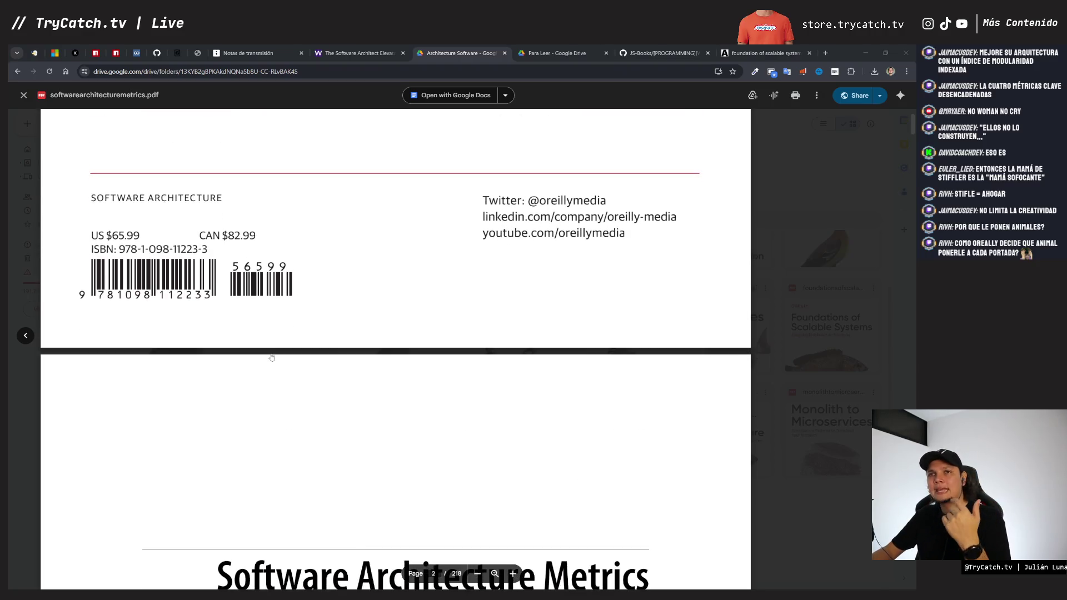
scroll(272, 357, up, 2)
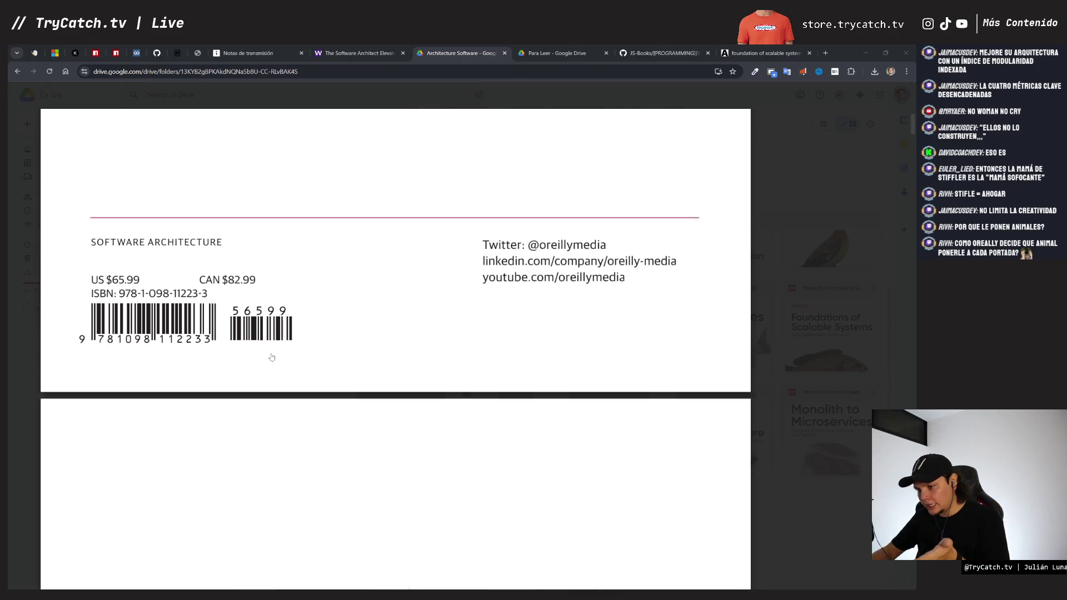
scroll(272, 357, down, 1)
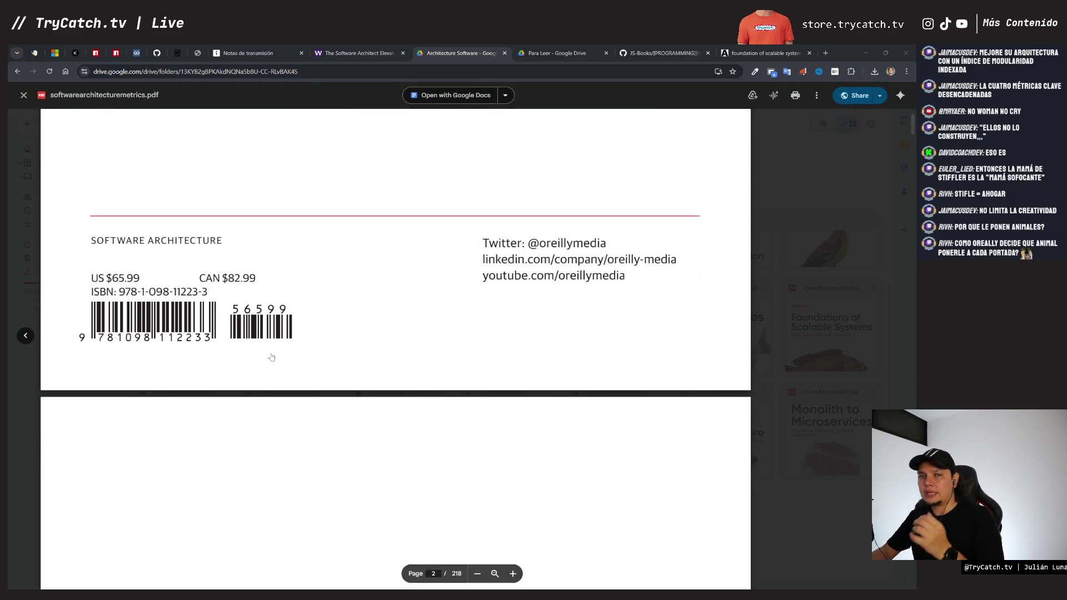
scroll(272, 356, down, 3)
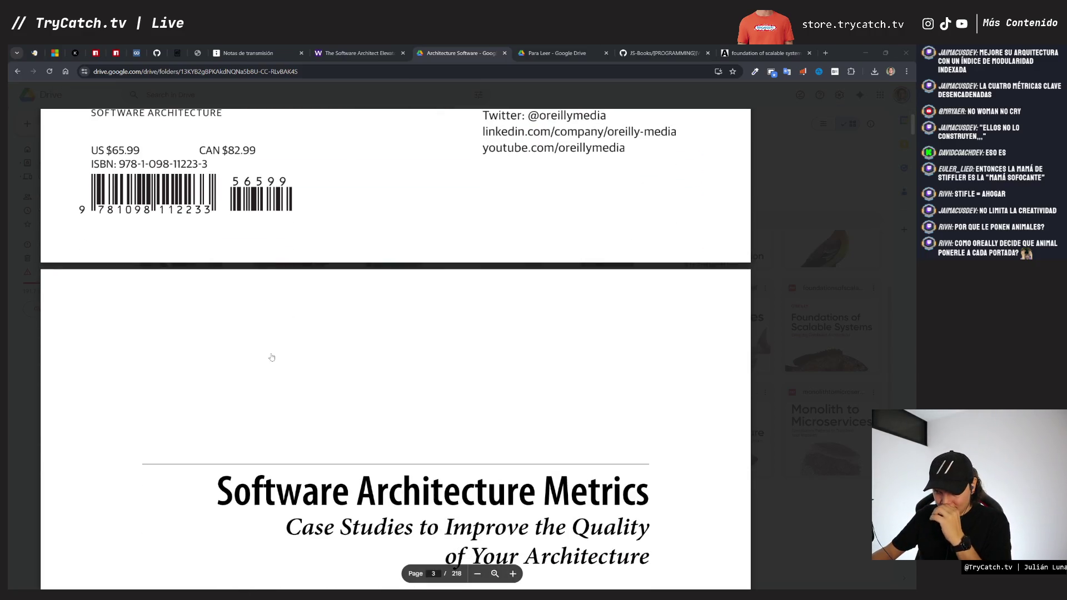
scroll(272, 357, down, 4)
scroll(272, 356, down, 20)
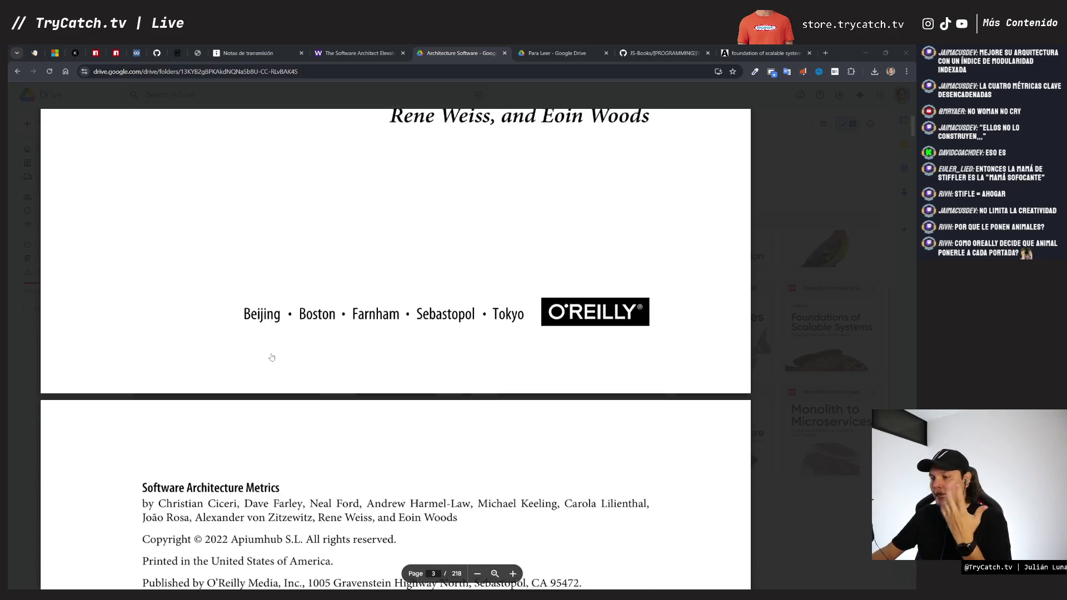
scroll(272, 357, up, 3)
scroll(272, 357, down, 15)
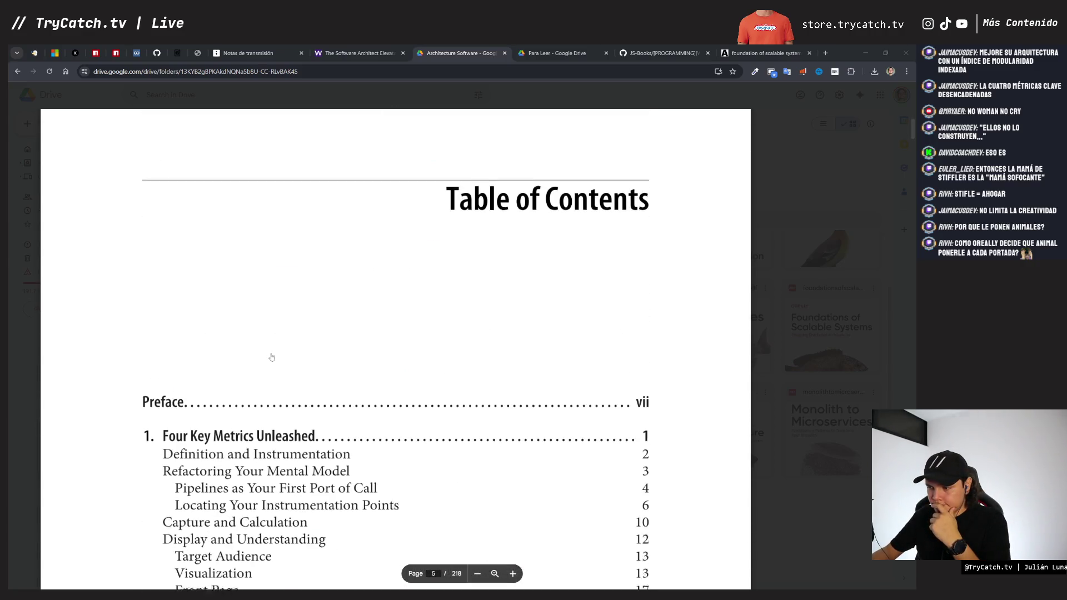
key(ctrl+Page_Up)
key(ctrl+Page_Up)
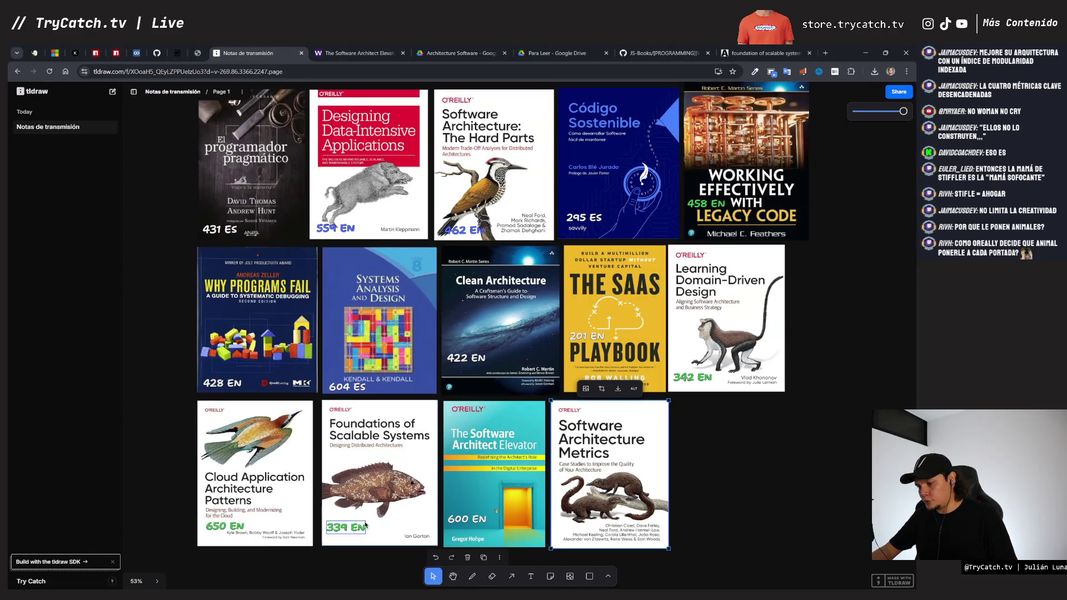
Step: Copy the 339 EN label onto the Software Architecture Metrics cover as 218 EN, then open a new tab
click(353, 525)
mouse_move(353, 524)
mouse_down()
mouse_move(550, 525)
mouse_move(627, 453)
mouse_up()
double_click(628, 452)
text(218)
click(706, 474)
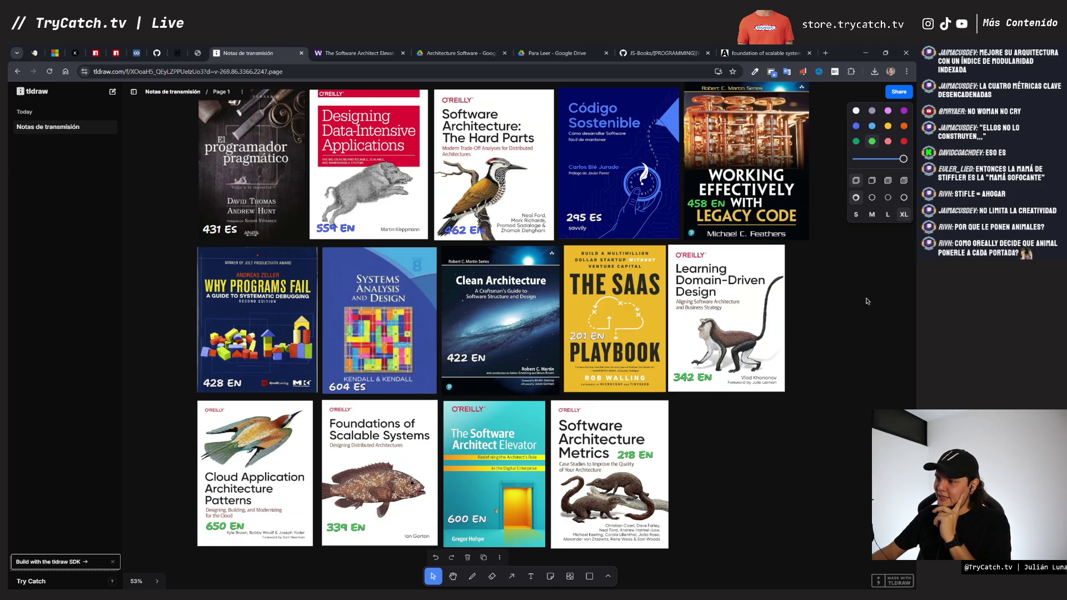
click(826, 52)
Step: Abandon the 'no pain no' search and close the extra tab, returning to tldraw
text(no )
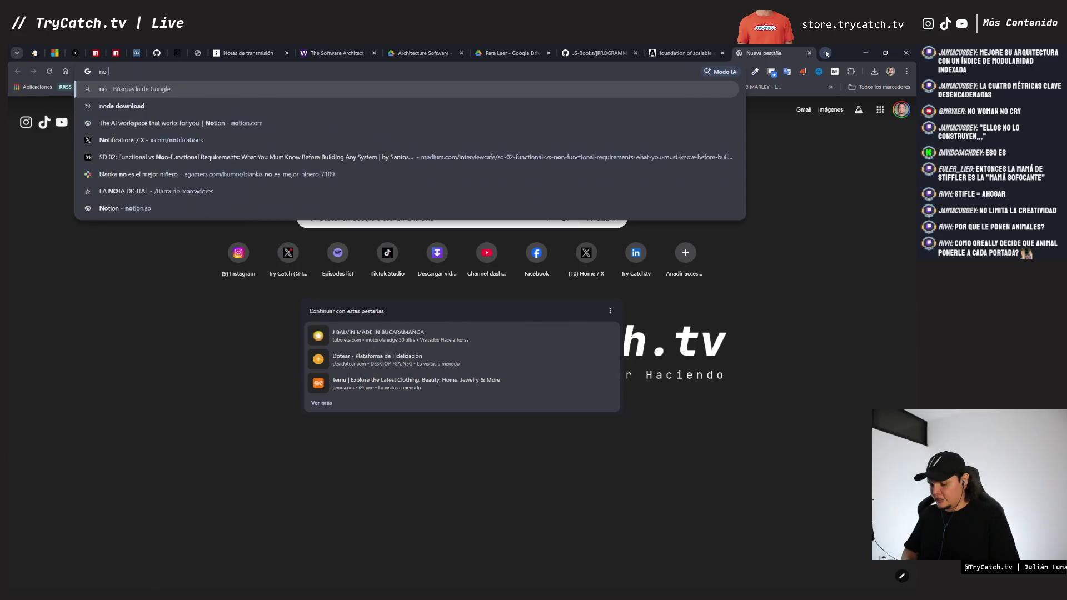
text(pain no)
key(ctrl+w)
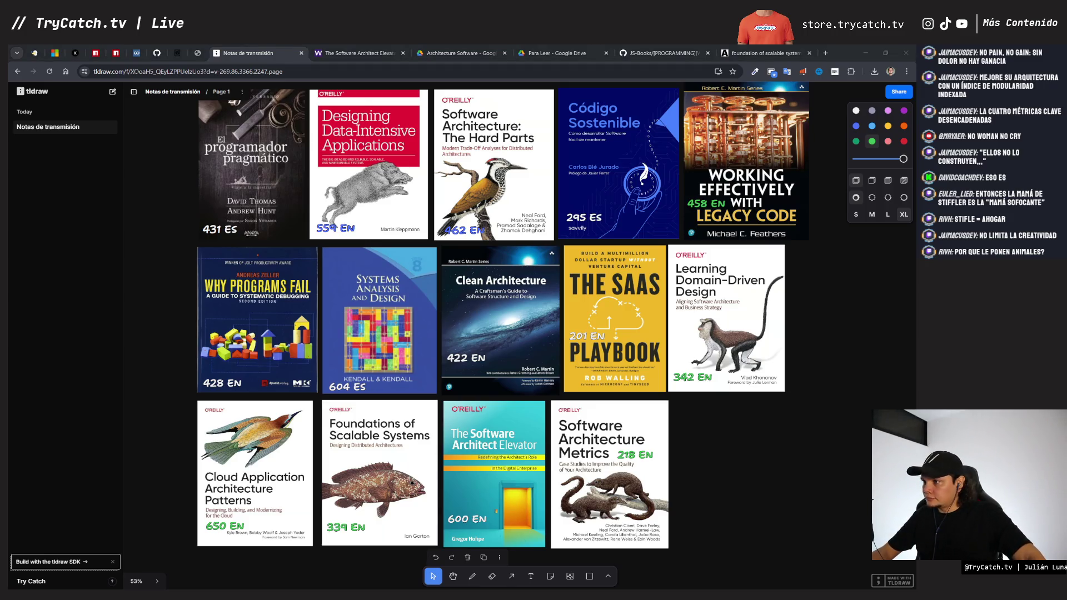
scroll(148, 235, up, 2)
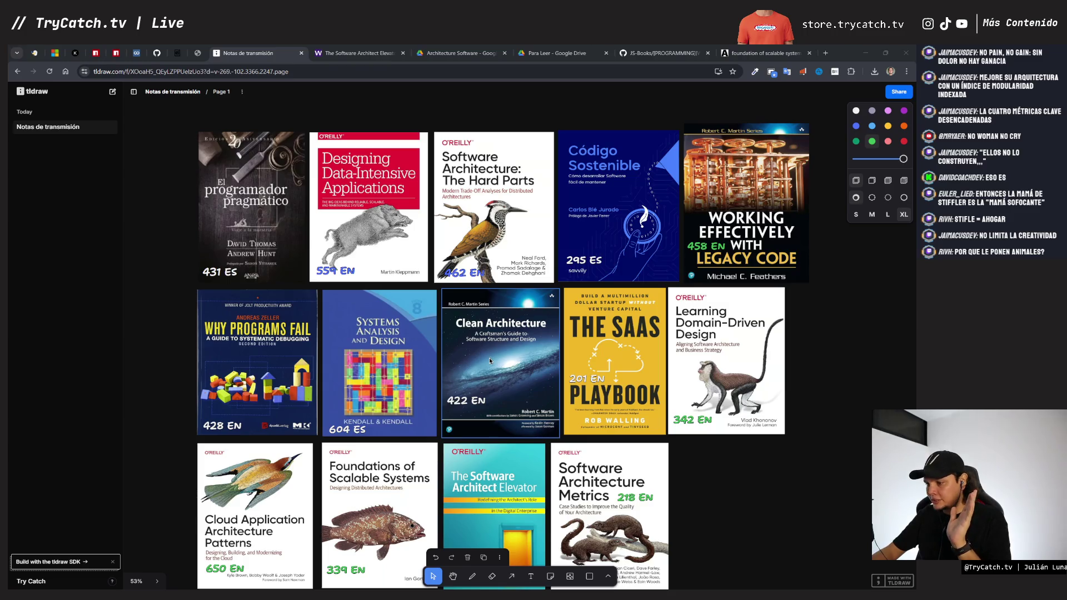
click(586, 377)
scroll(686, 522, down, 3)
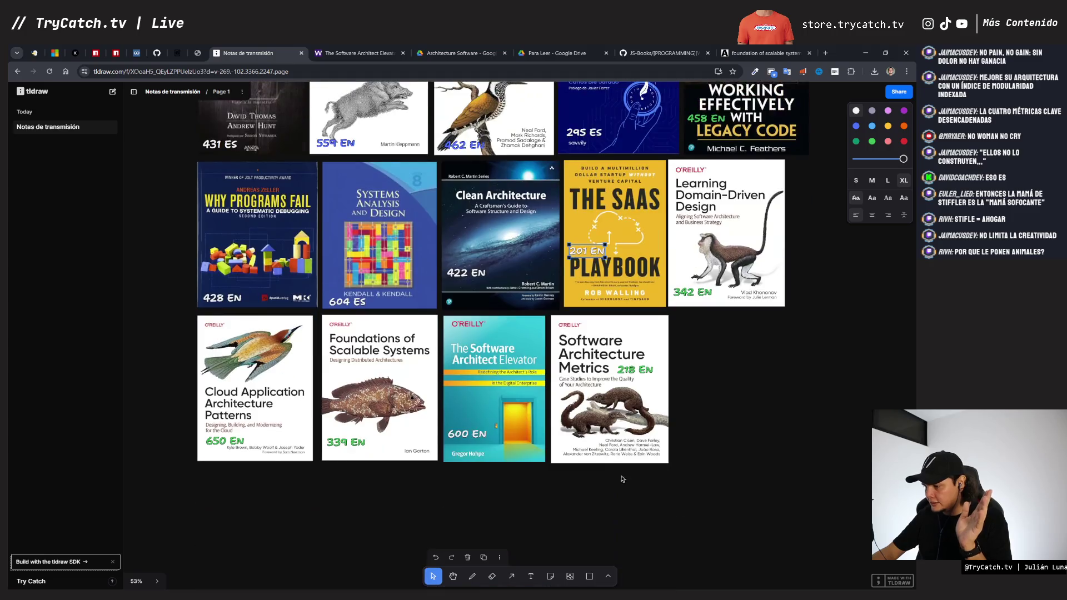
click(635, 370)
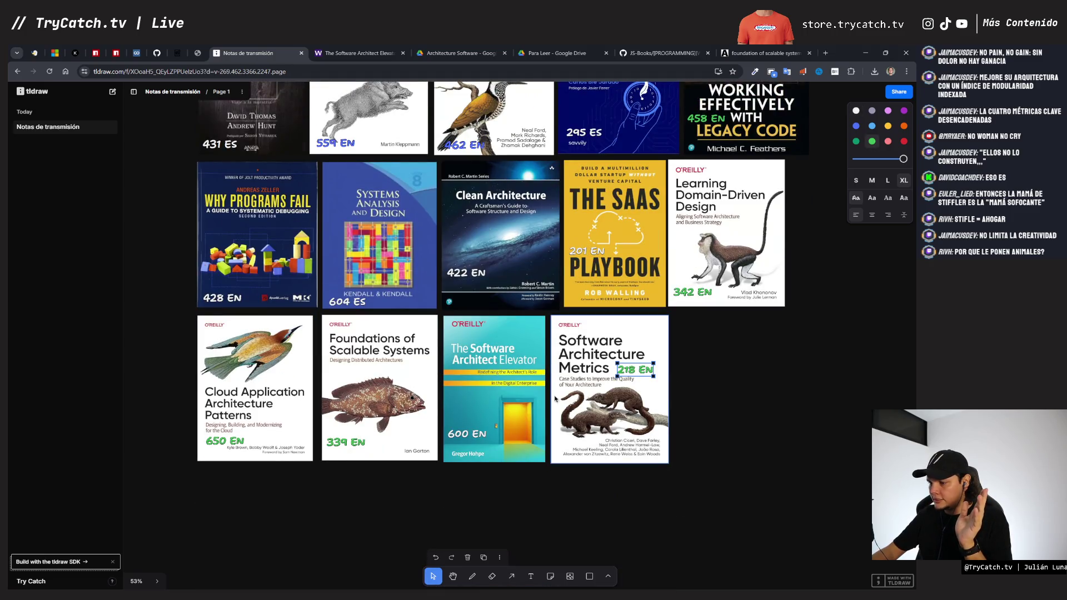
scroll(532, 337, up, 2)
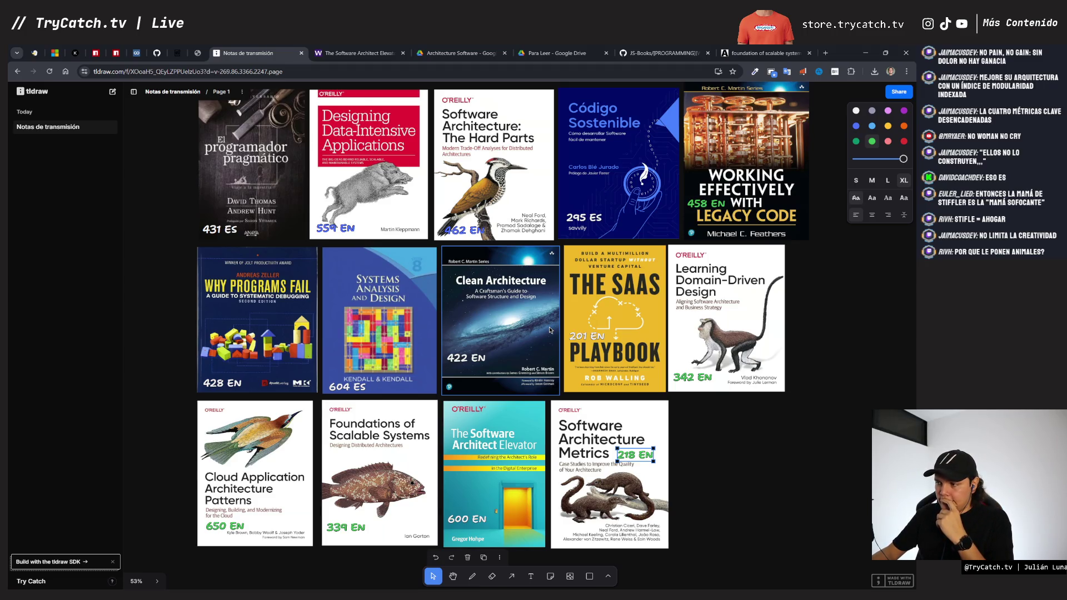
scroll(748, 506, up, 1)
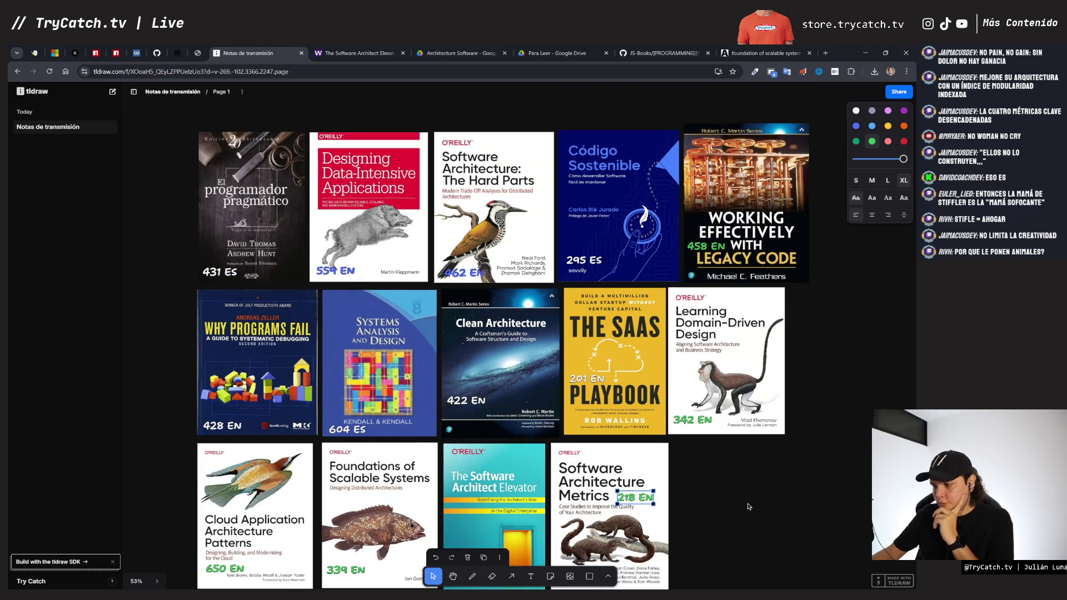
click(749, 564)
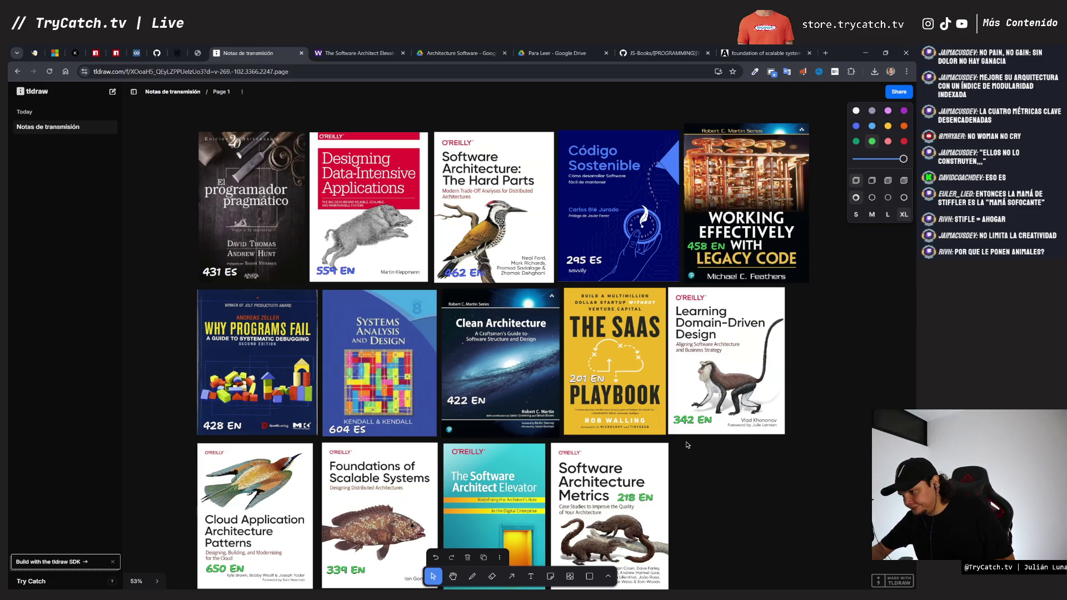
click(617, 347)
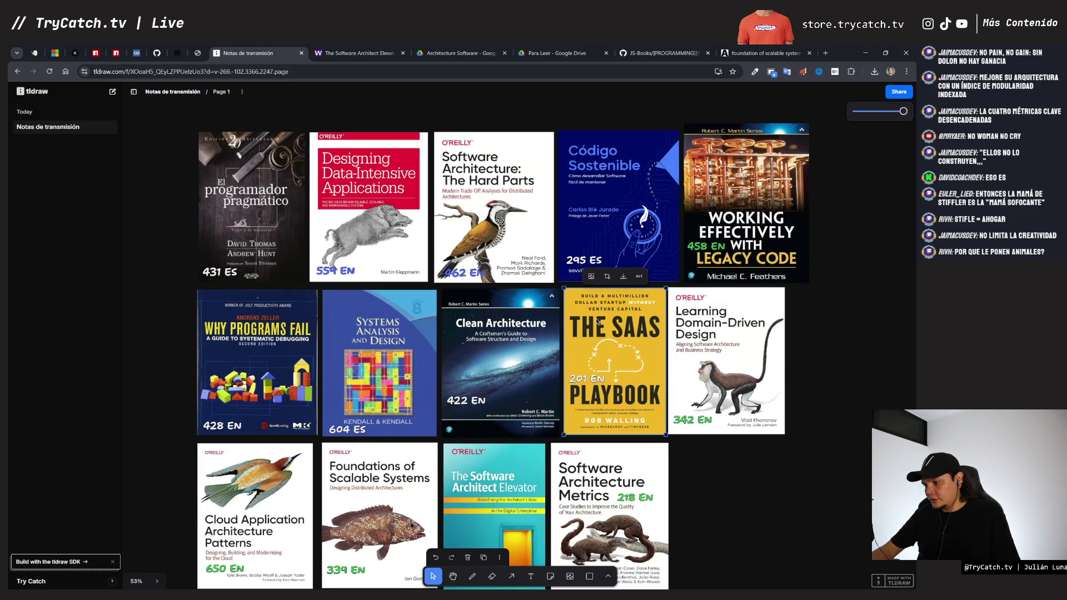
click(585, 377)
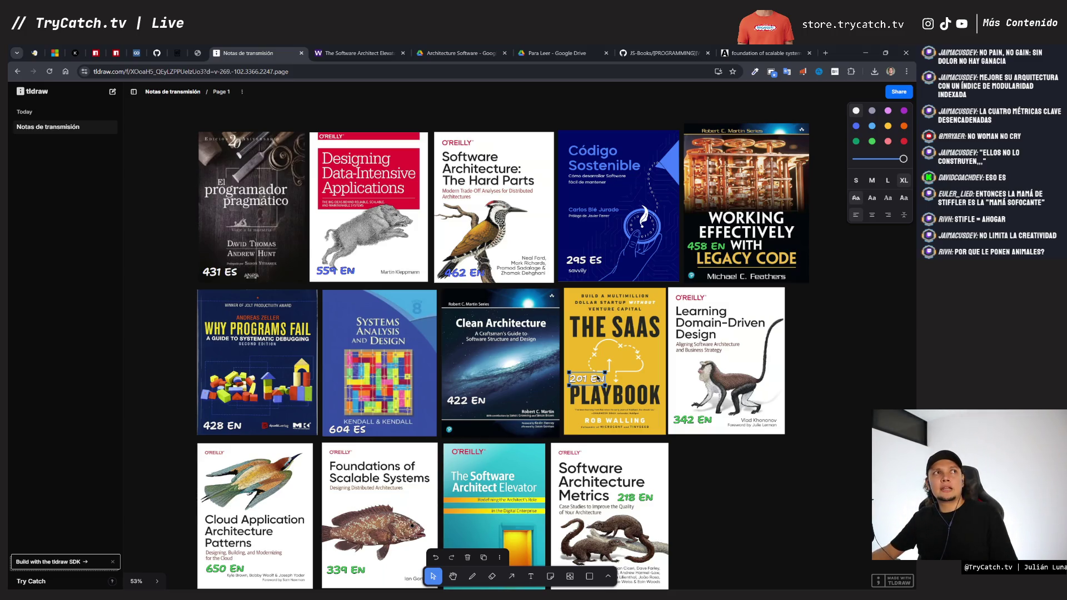
click(693, 420)
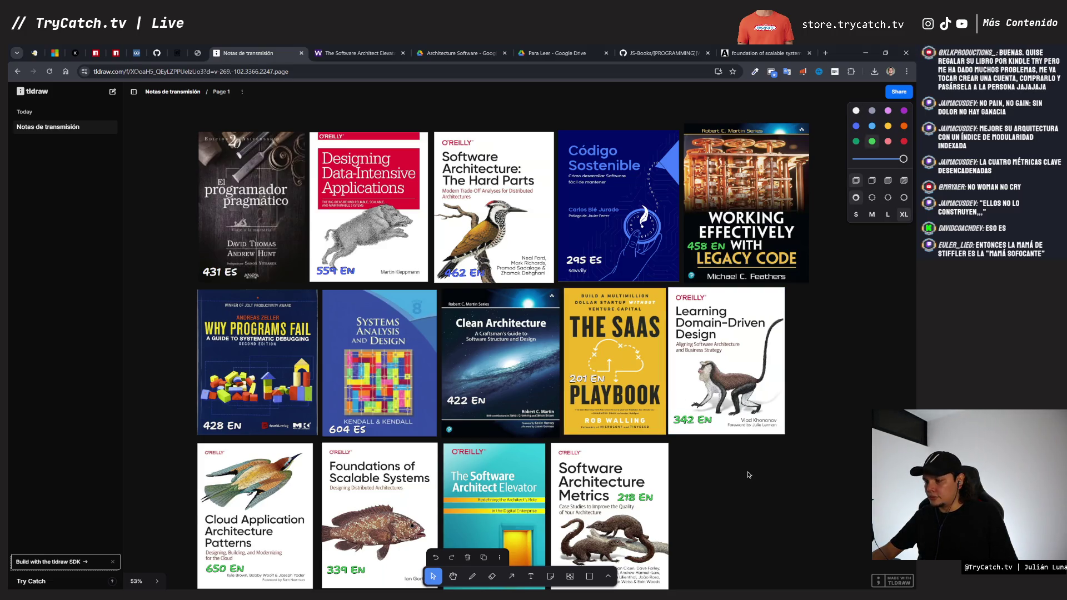
click(658, 367)
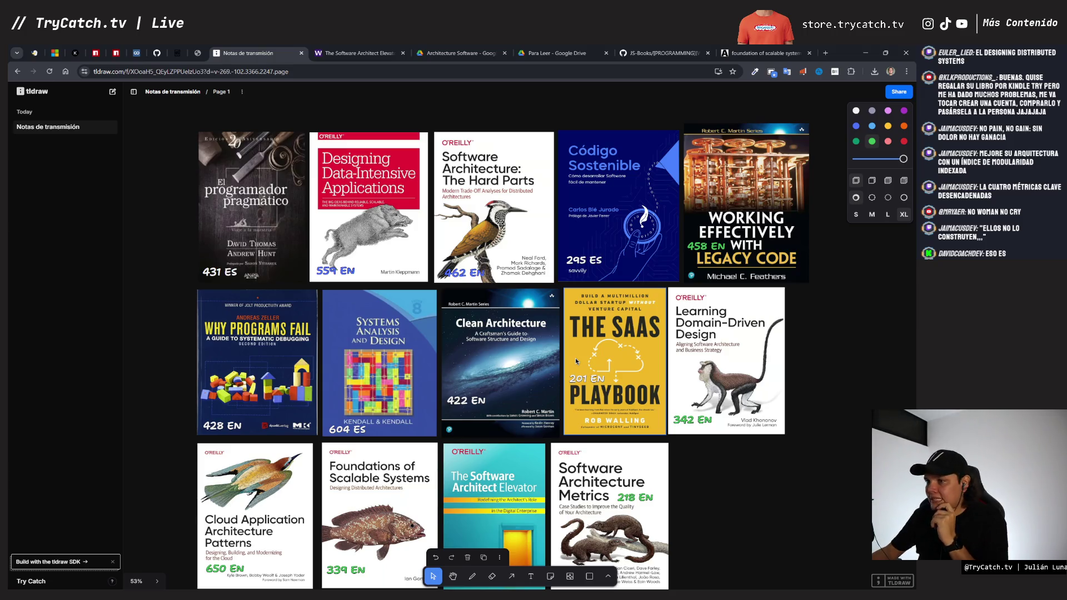
click(814, 444)
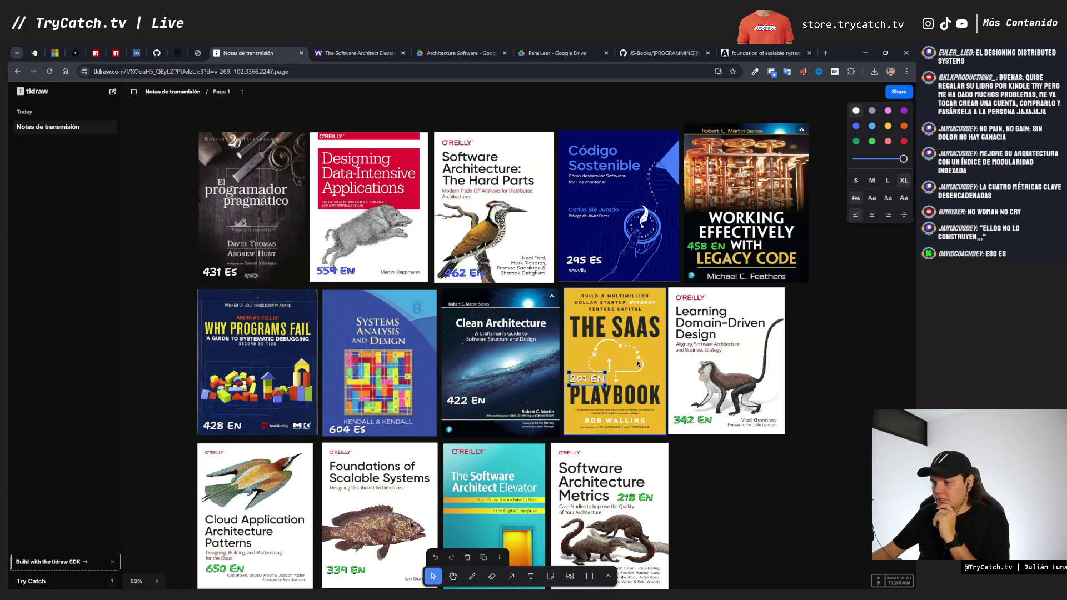
click(608, 350)
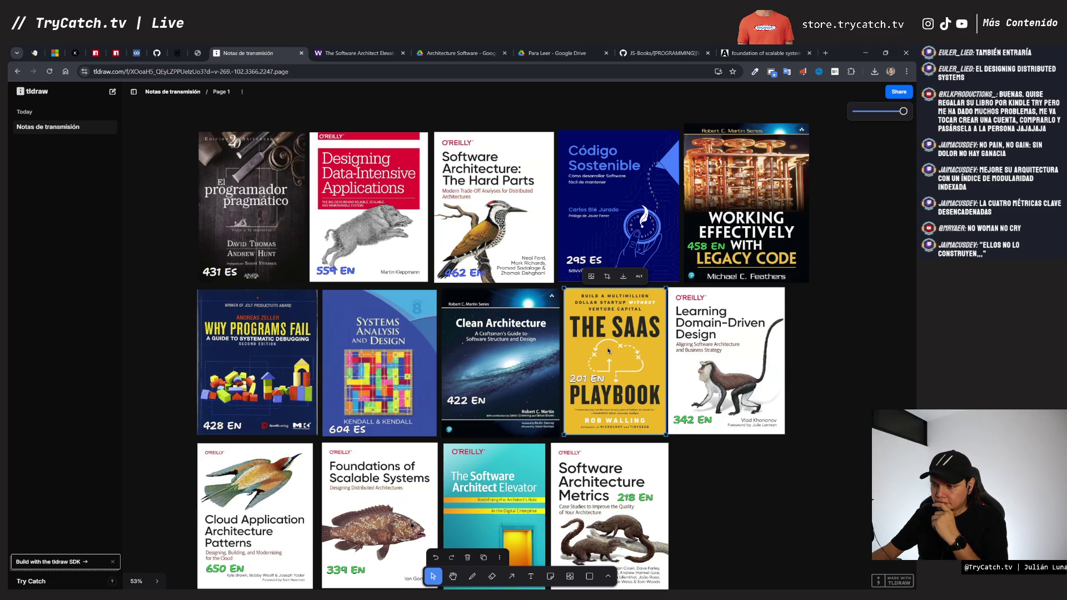
click(748, 467)
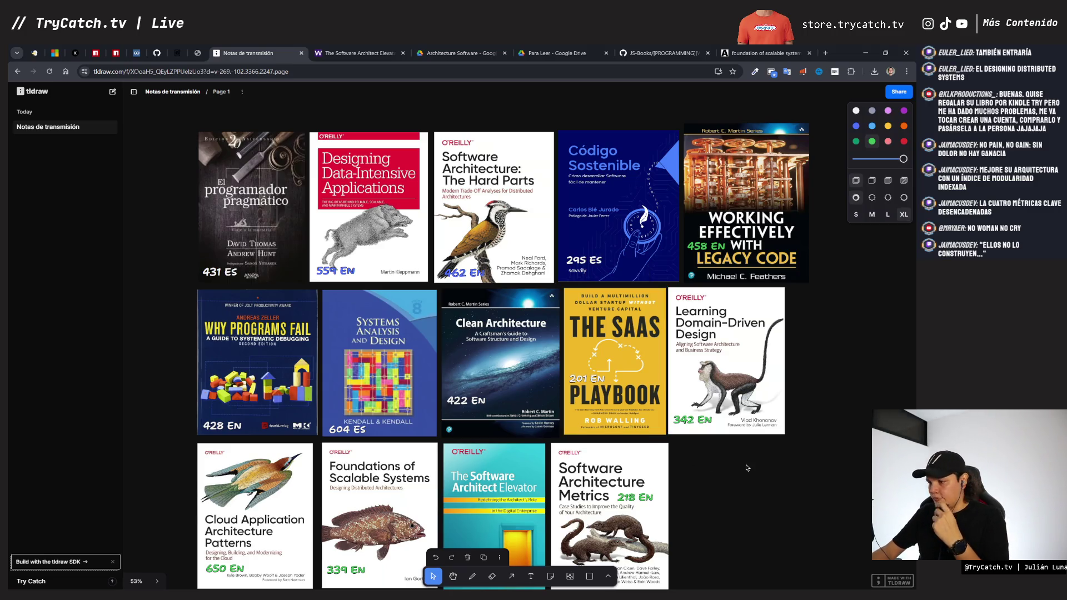
scroll(747, 467, down, 2)
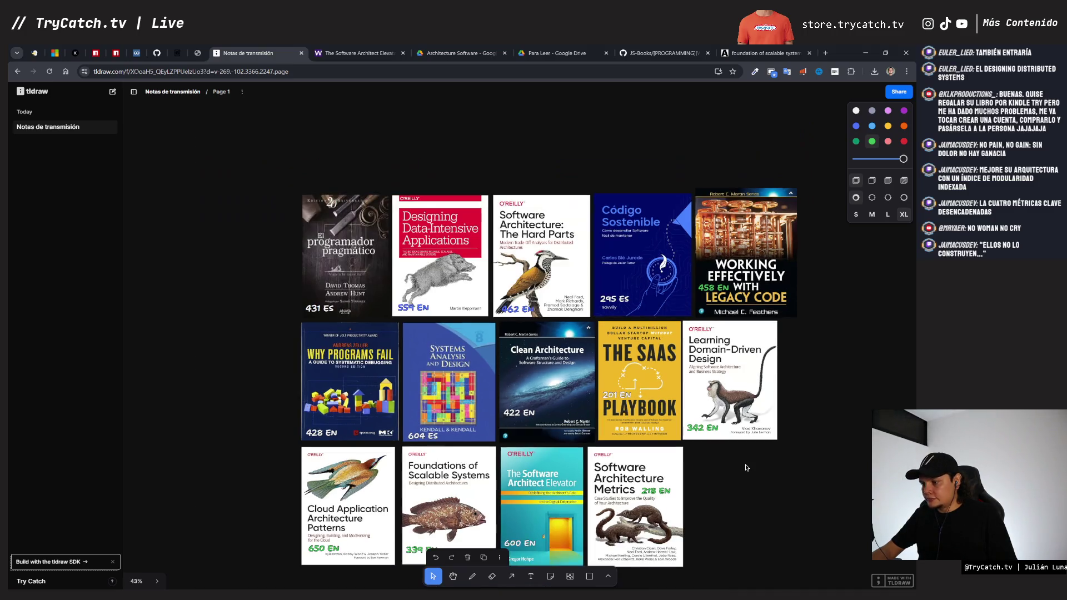
Step: Zoom out, recentre the board and place an El programador pragmático copy below the grid
scroll(732, 432, down, 2)
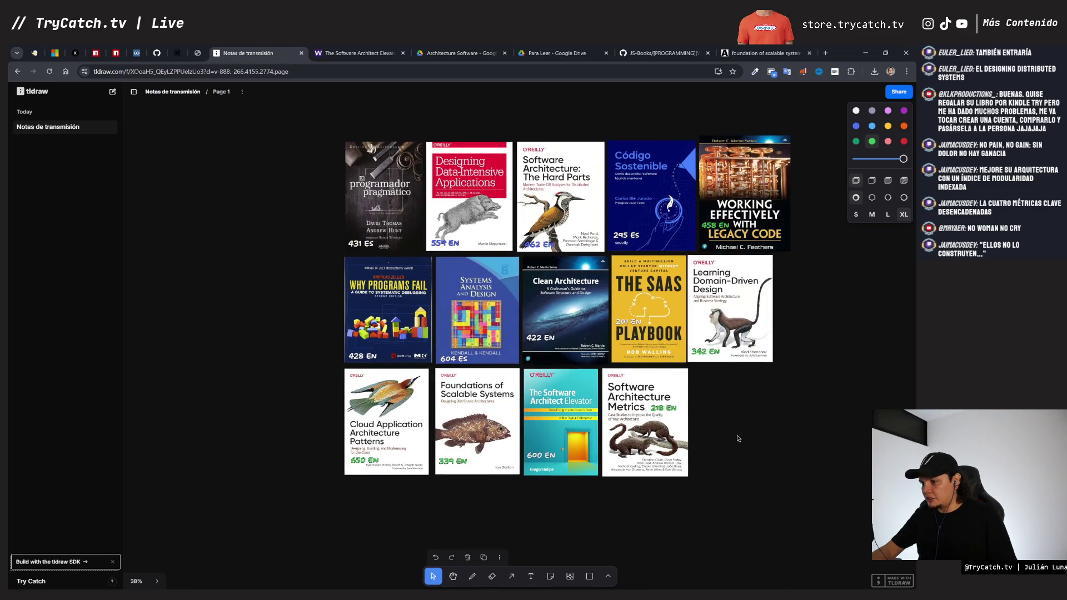
drag(778, 451, 693, 436)
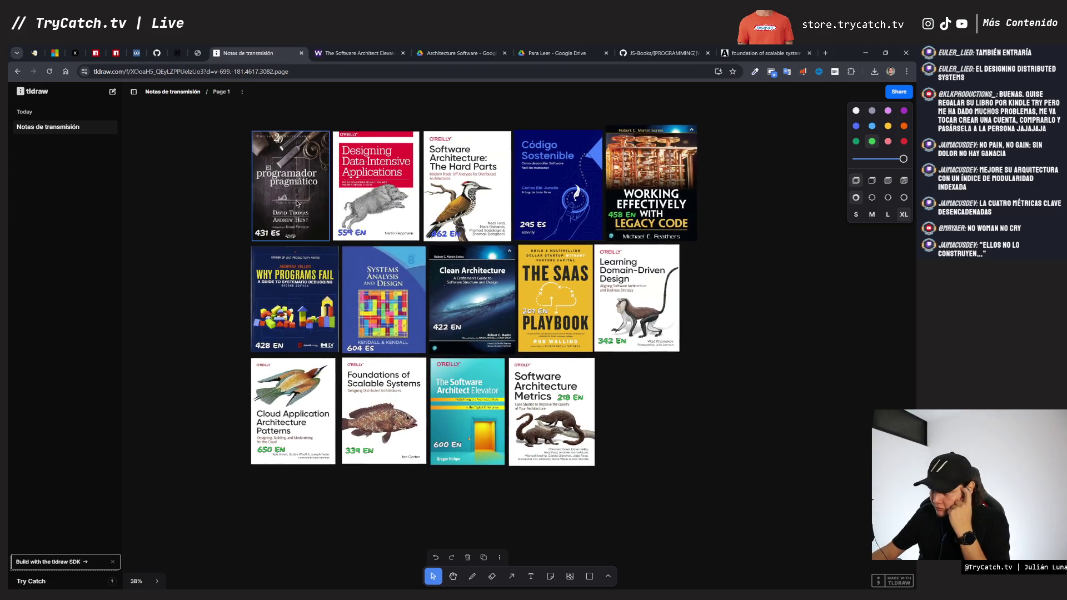
click(392, 188)
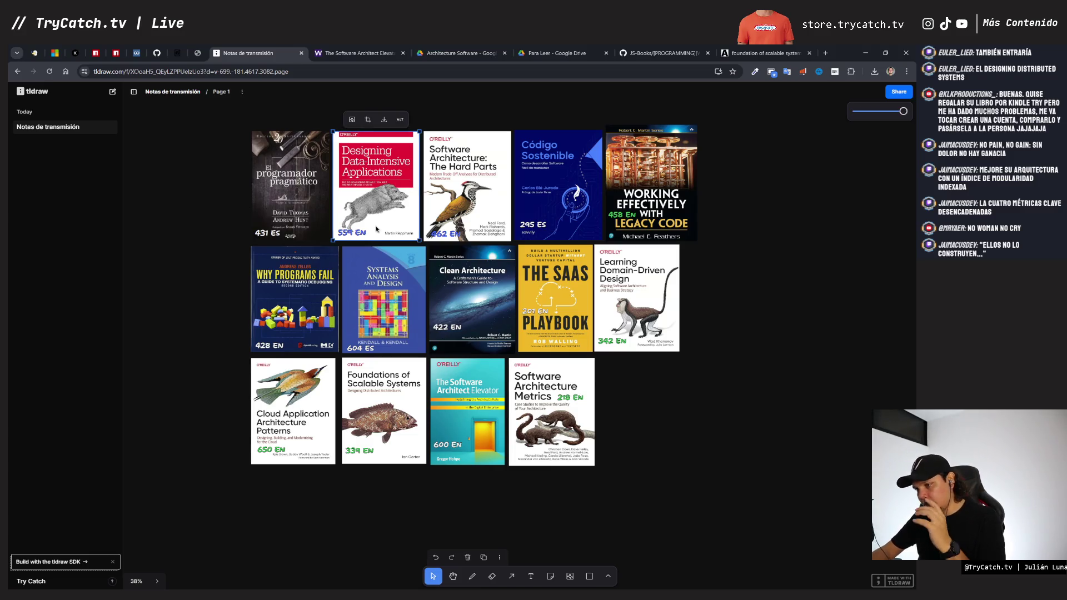
click(284, 201)
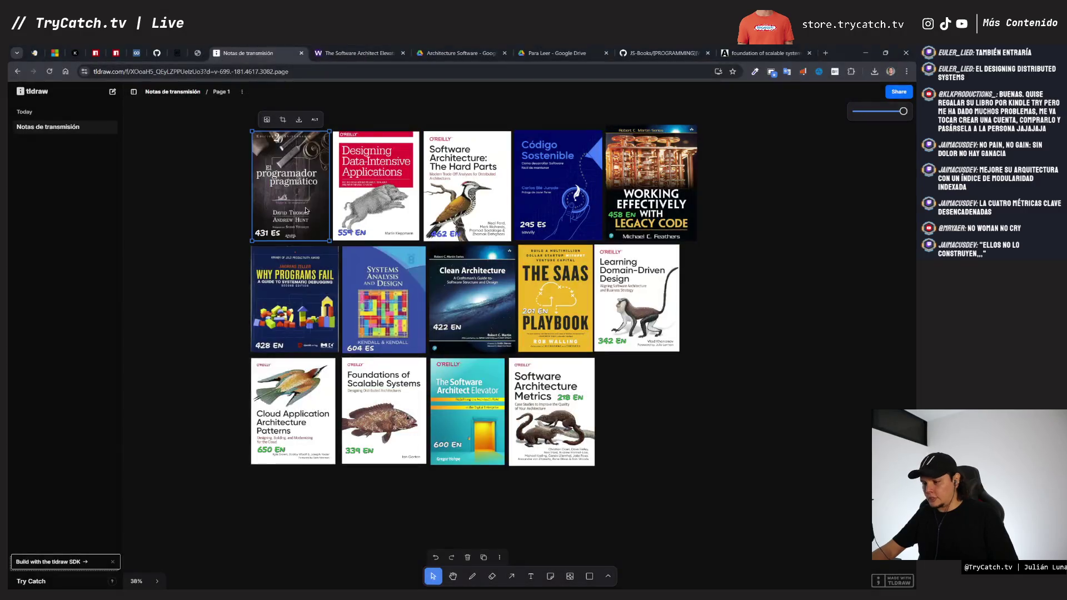
mouse_move(324, 220)
mouse_down()
mouse_move(514, 424)
mouse_move(700, 505)
mouse_move(248, 561)
mouse_move(274, 561)
mouse_up()
Step: Clear the selection, then select the Designing Data-Intensive Applications and Software Architecture: The Hard Parts covers
click(620, 526)
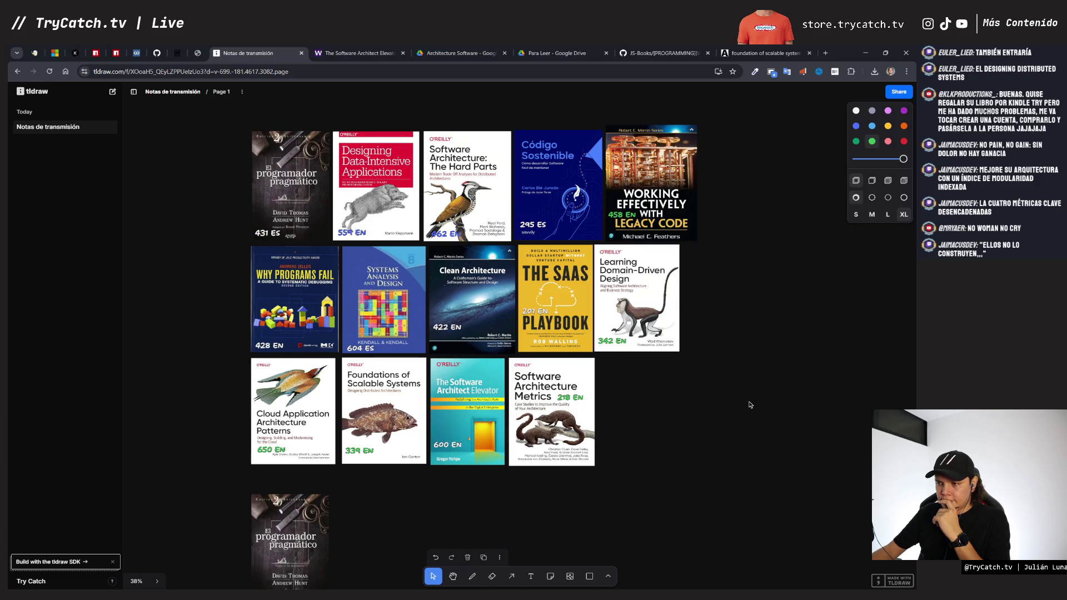
click(383, 156)
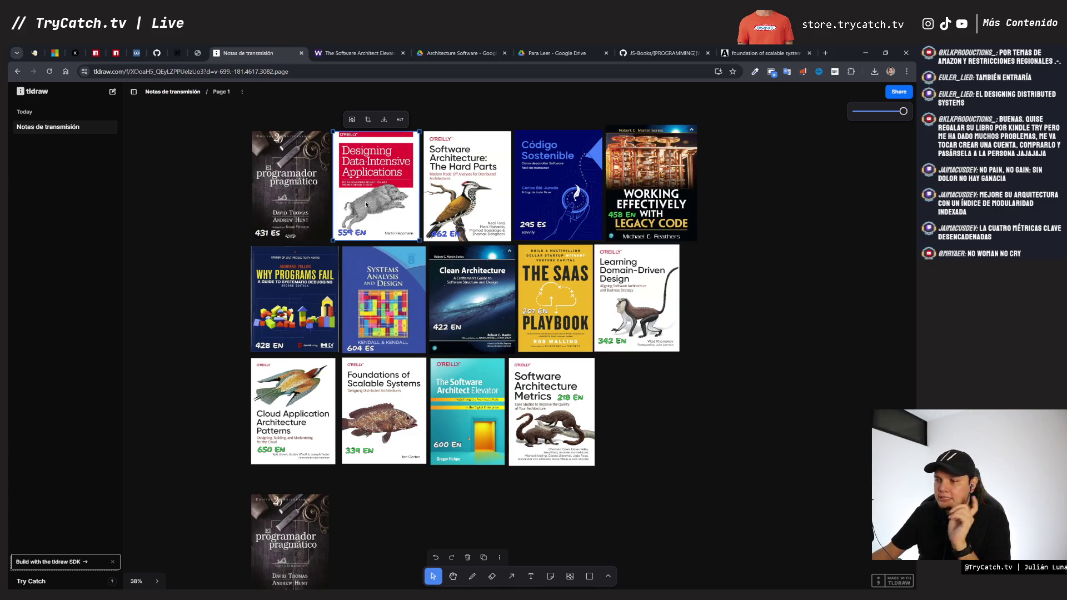
click(444, 205)
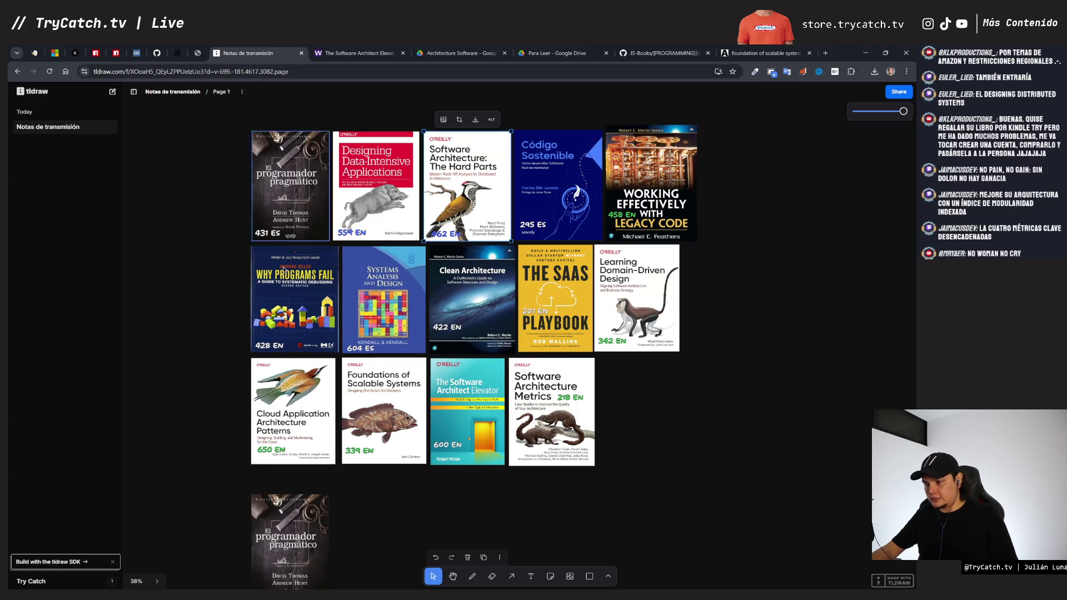
Step: Delete the stray copy and place a fresh El programador pragmático copy below the grid
click(290, 537)
key(Delete)
click(282, 208)
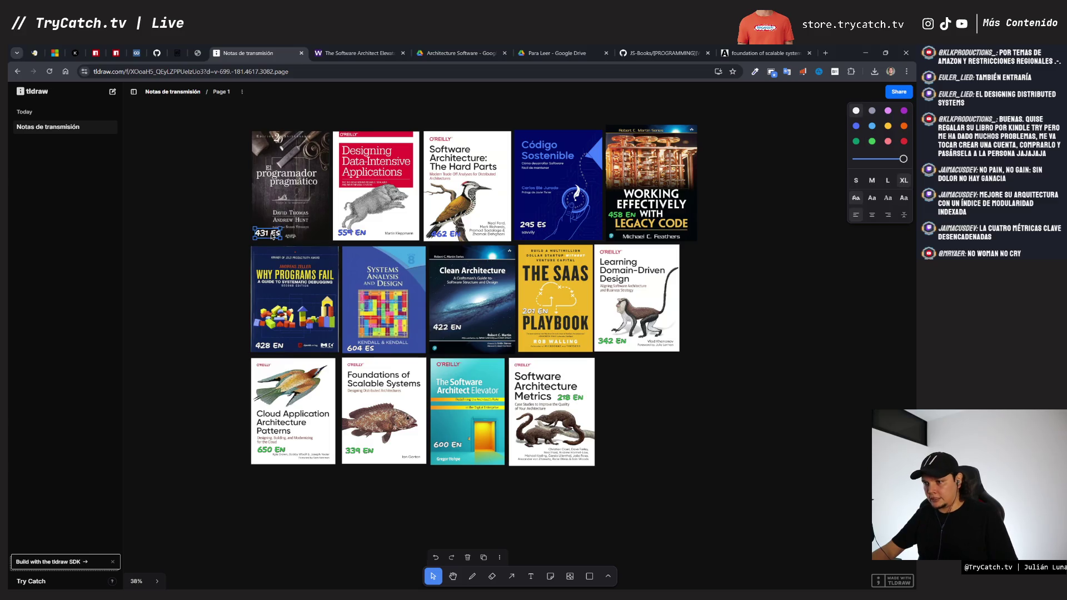
key(Tab)
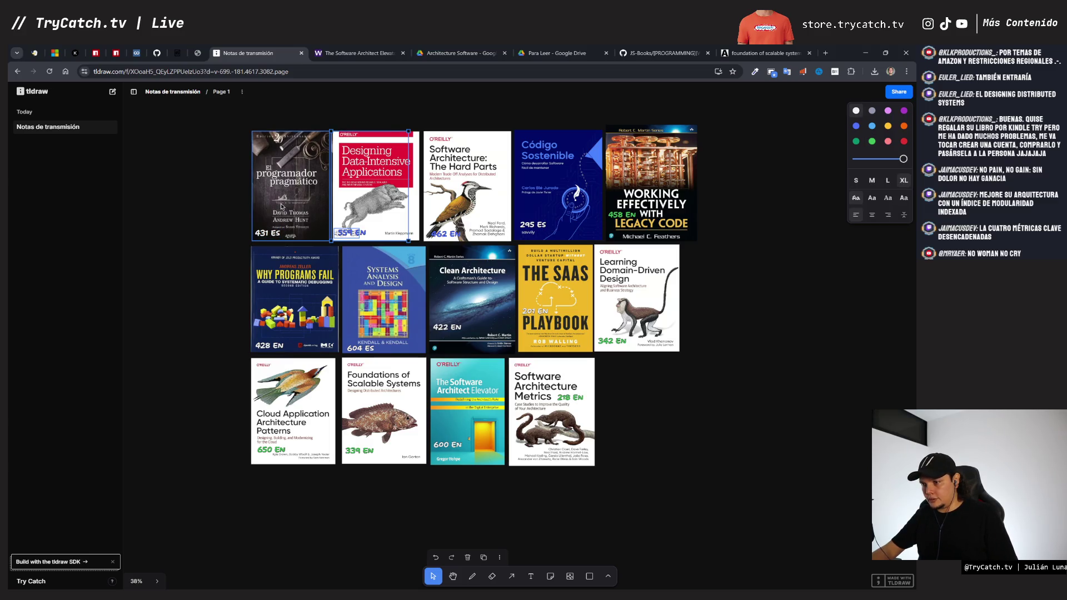
click(282, 214)
mouse_move(282, 214)
mouse_down()
mouse_move(304, 309)
mouse_move(298, 569)
mouse_up()
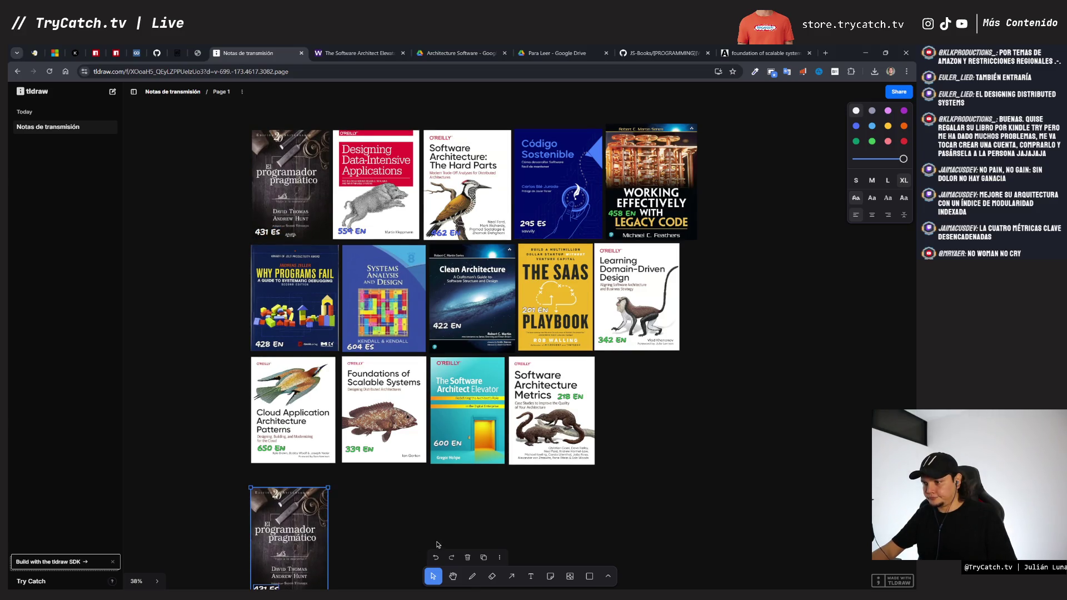
scroll(507, 316, up, 2)
scroll(507, 316, down, 1)
scroll(507, 316, down, 2)
scroll(507, 315, up, 1)
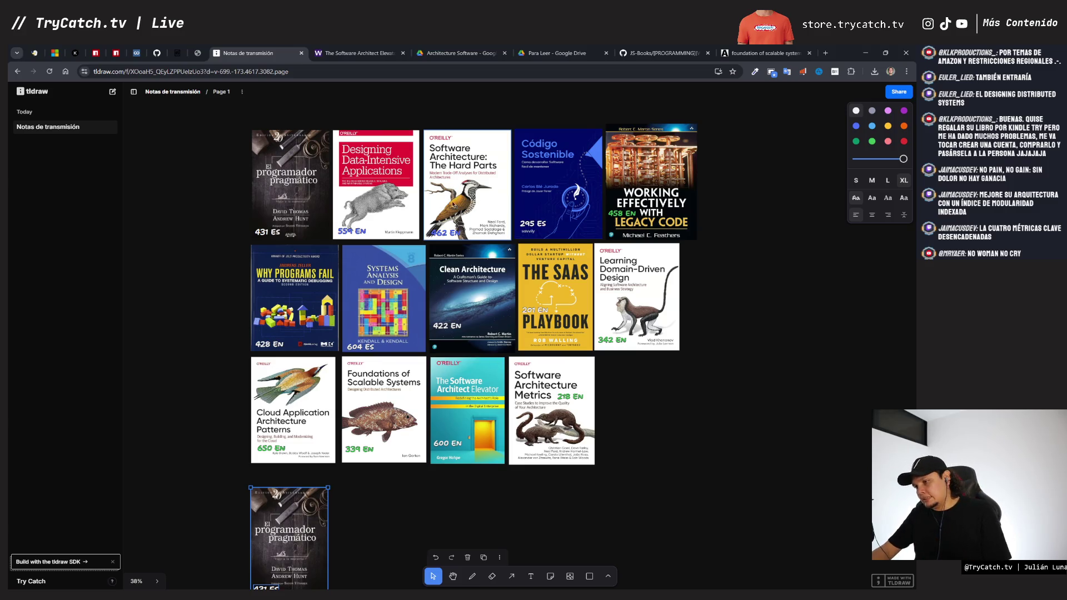
Step: Duplicate the Código Sostenible cover with its label and drag the copy beside it
click(478, 198)
click(531, 172)
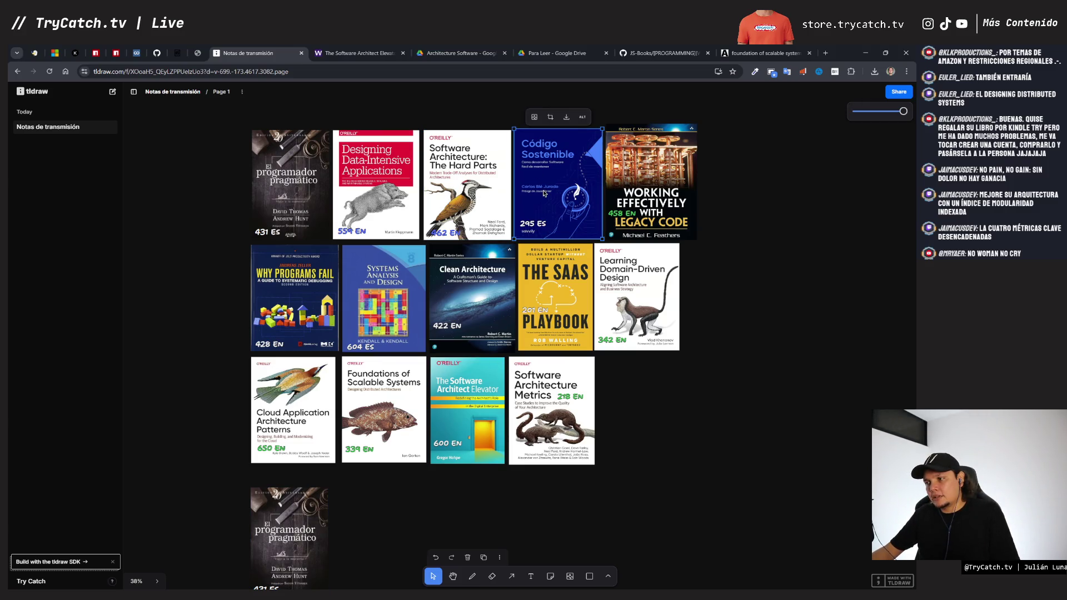
click(532, 225)
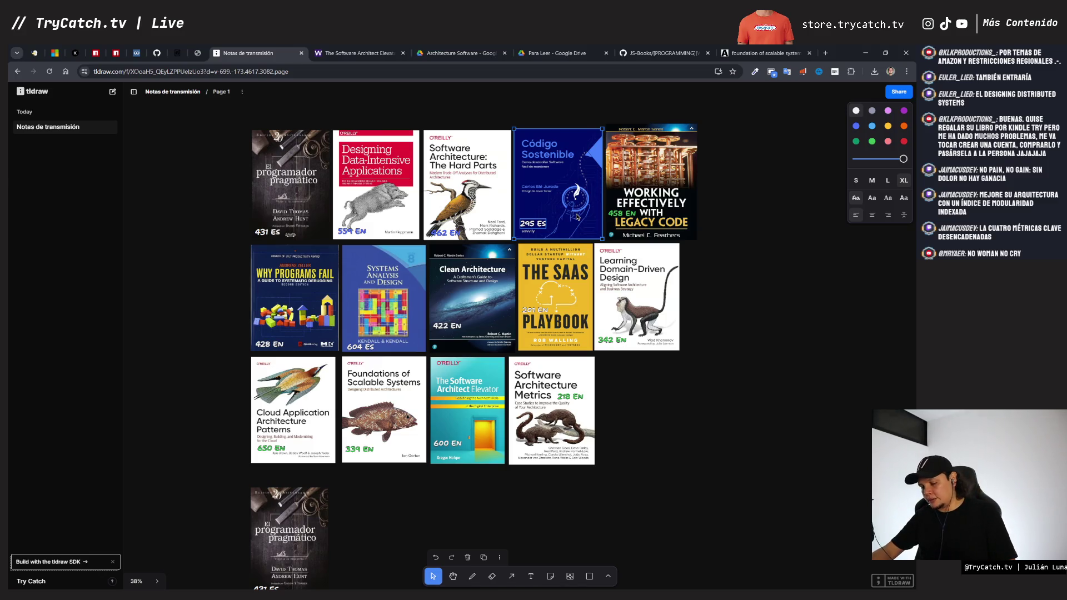
key(ctrl+d)
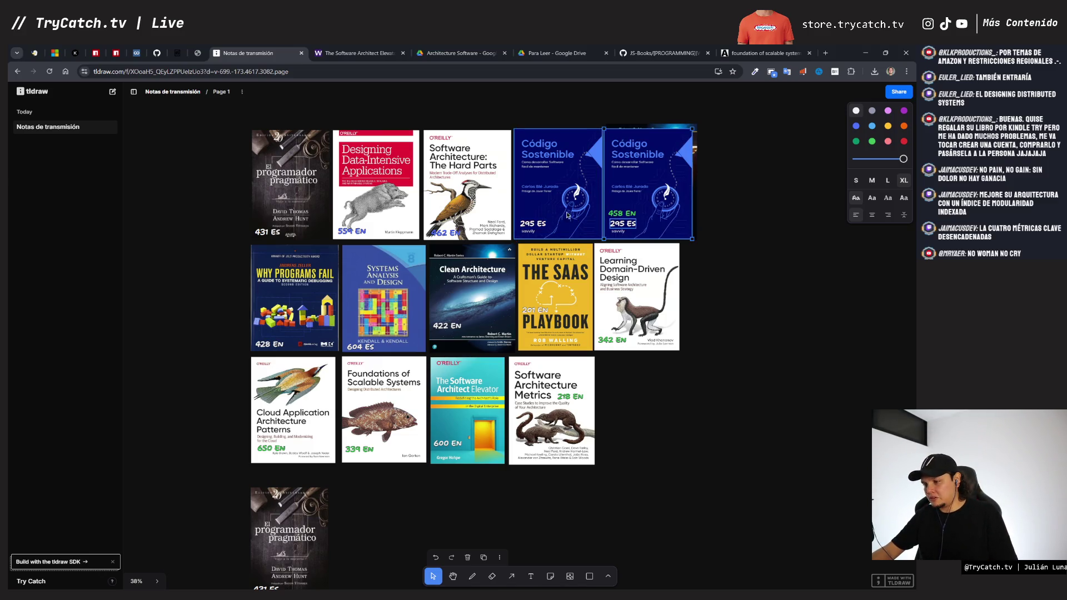
mouse_move(631, 183)
mouse_down()
mouse_move(361, 534)
mouse_move(364, 454)
mouse_up()
scroll(361, 534, down, 2)
scroll(650, 413, up, 2)
click(677, 414)
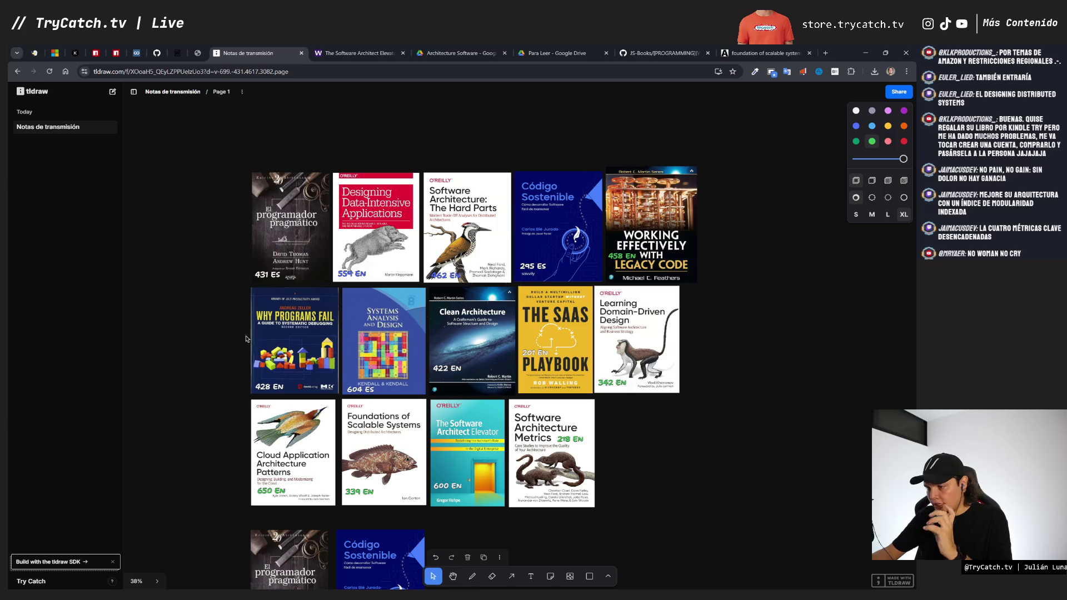
Step: Duplicate the Learning Domain-Driven Design cover with Ctrl+D and move the copy into the bottom row
click(371, 330)
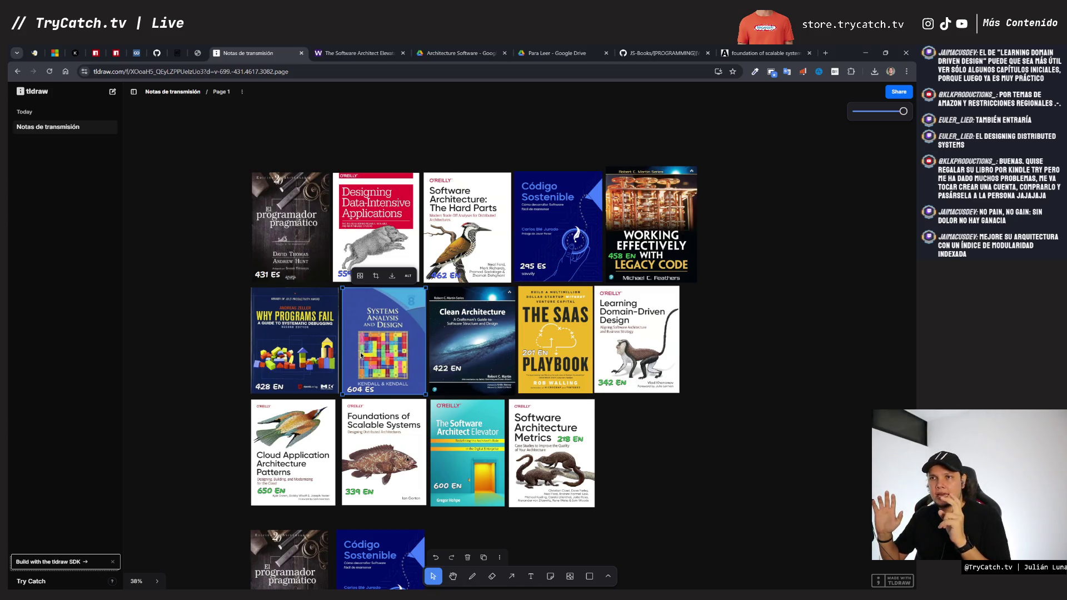
scroll(666, 316, down, 3)
click(666, 316)
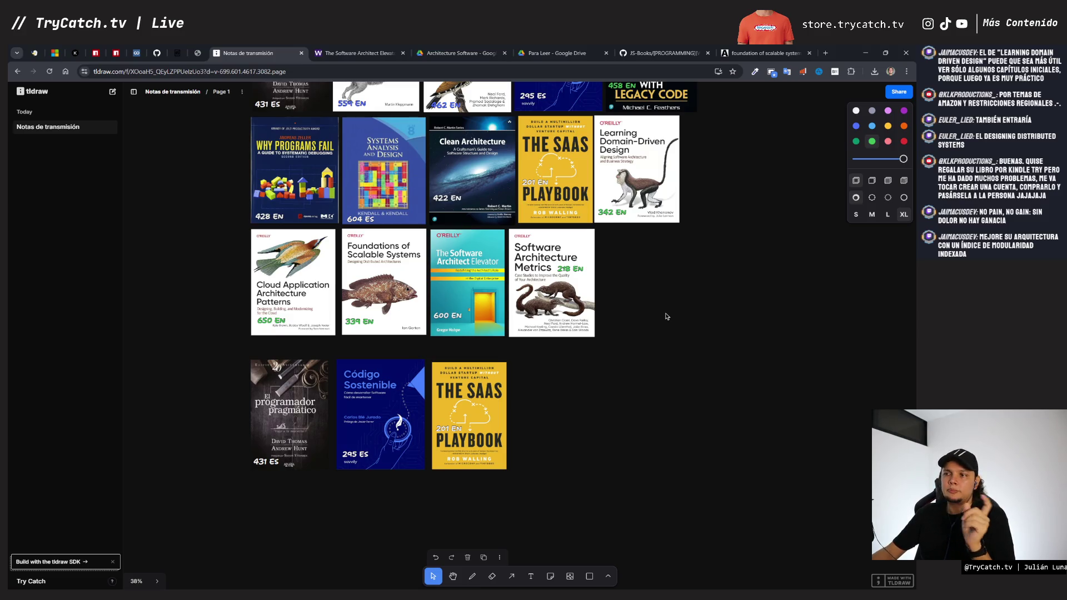
click(630, 197)
key(ctrl+d)
mouse_move(732, 170)
mouse_down()
mouse_move(559, 499)
mouse_move(567, 417)
mouse_up()
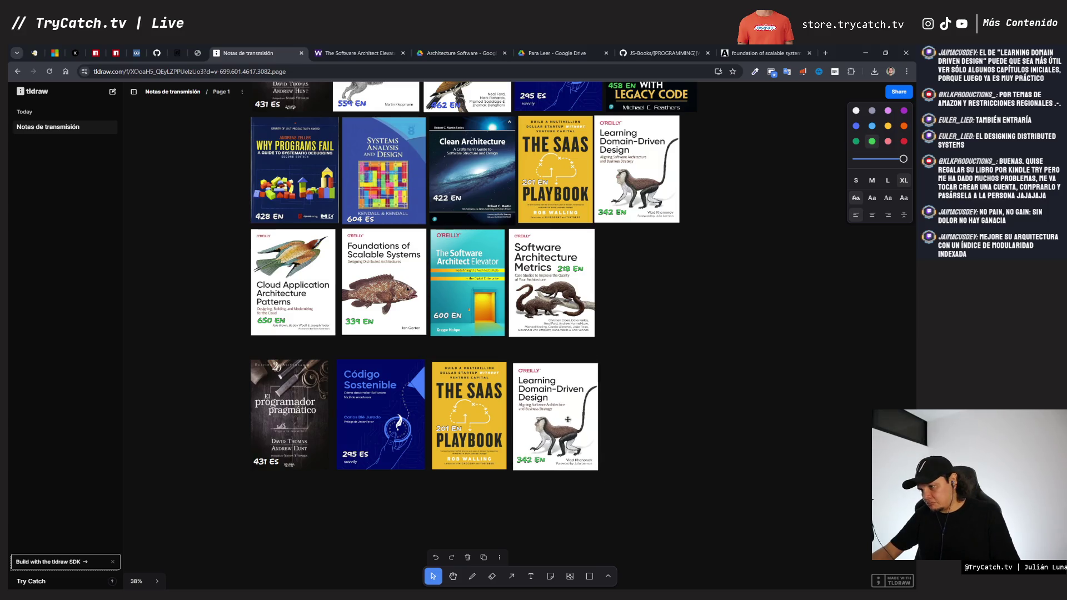
click(666, 419)
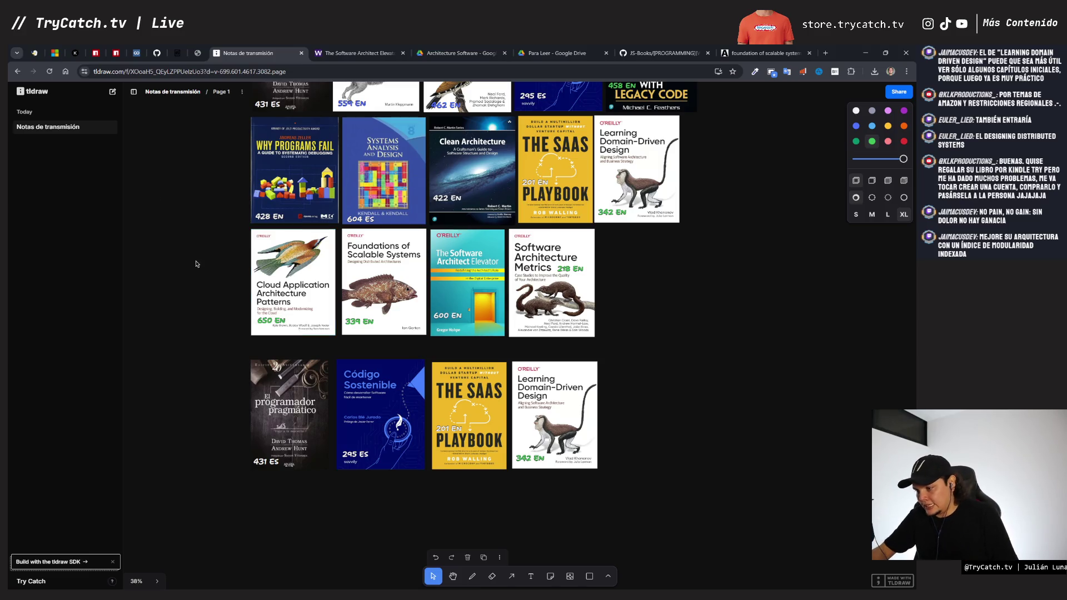
Step: Copy the Elevator cover with its 600 EN label to the bottom row's end, restoring the original's grid slot
click(477, 284)
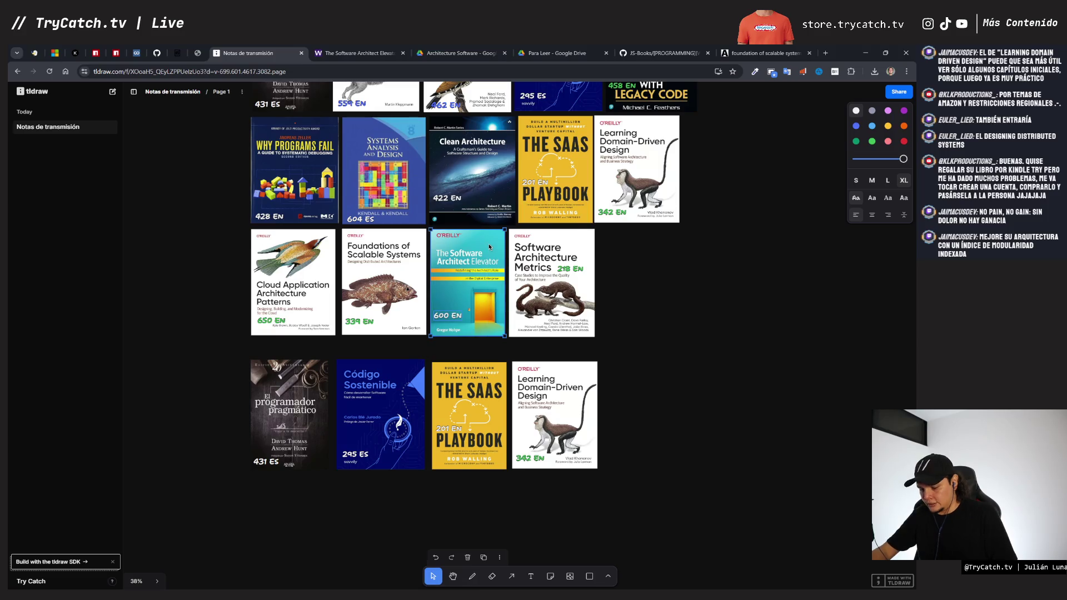
click(499, 304)
click(468, 299)
click(467, 334)
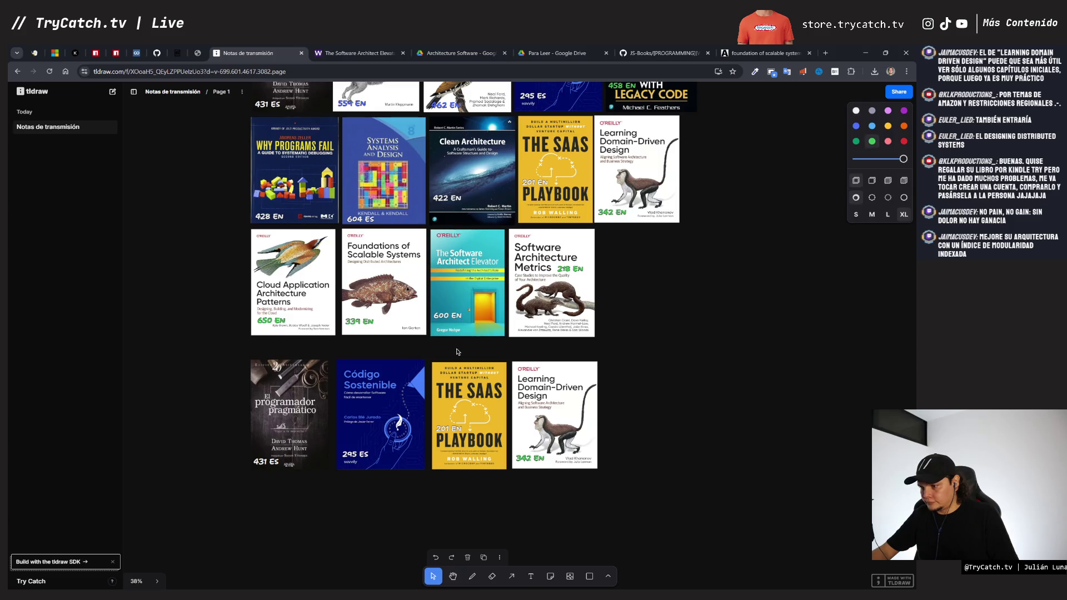
click(468, 298)
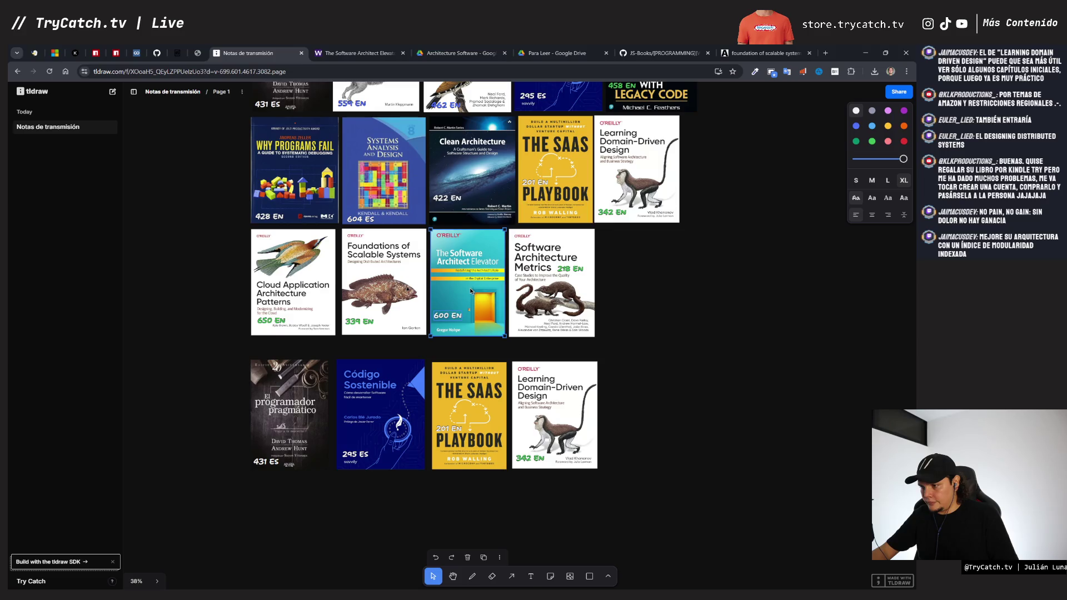
mouse_move(481, 298)
alt+mouse_down()
mouse_move(714, 445)
mouse_move(654, 426)
alt+mouse_up()
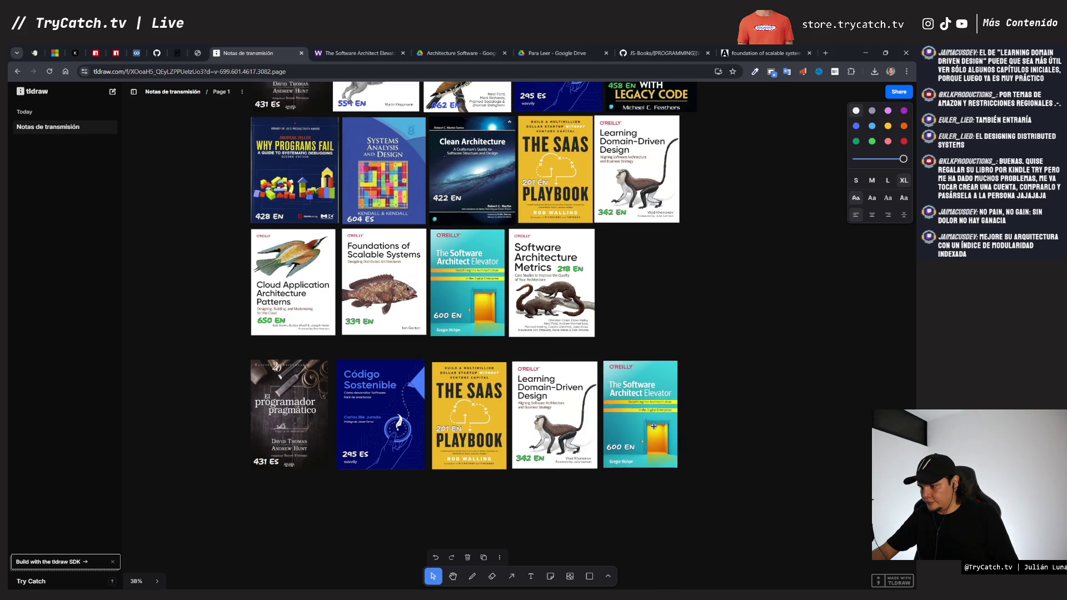
mouse_move(476, 271)
mouse_down()
mouse_move(435, 289)
mouse_move(476, 273)
mouse_up()
click(626, 310)
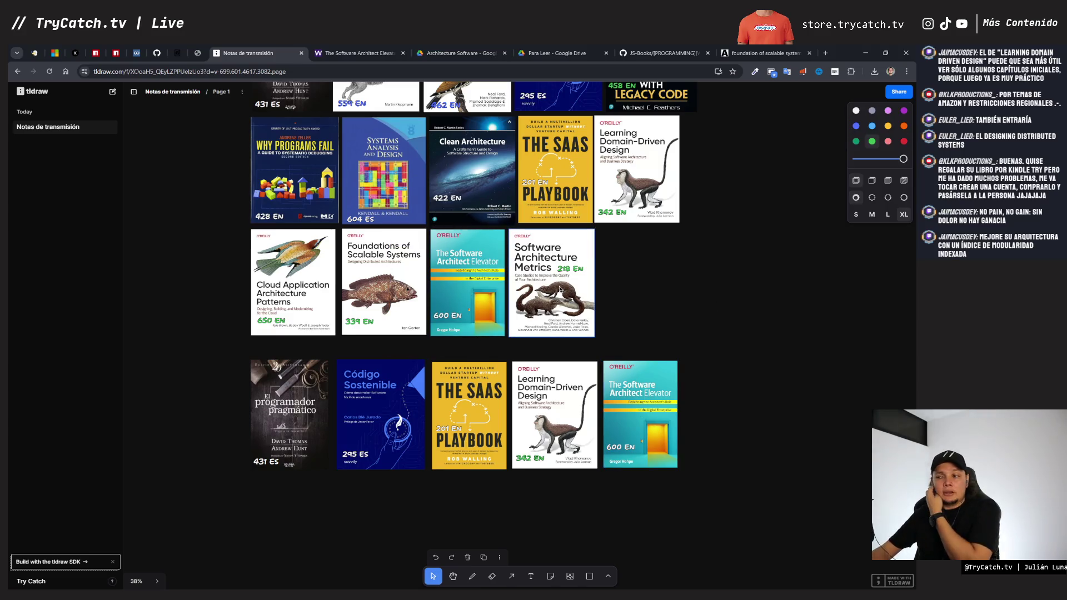
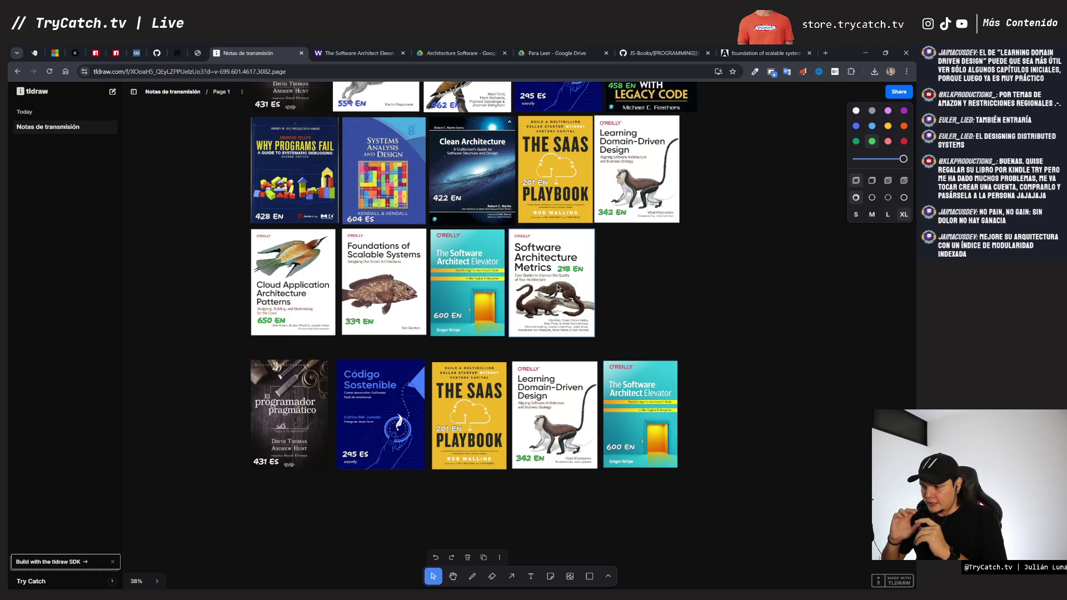
Step: Select individual covers and the 201 EN price label, then clear the selection
click(588, 260)
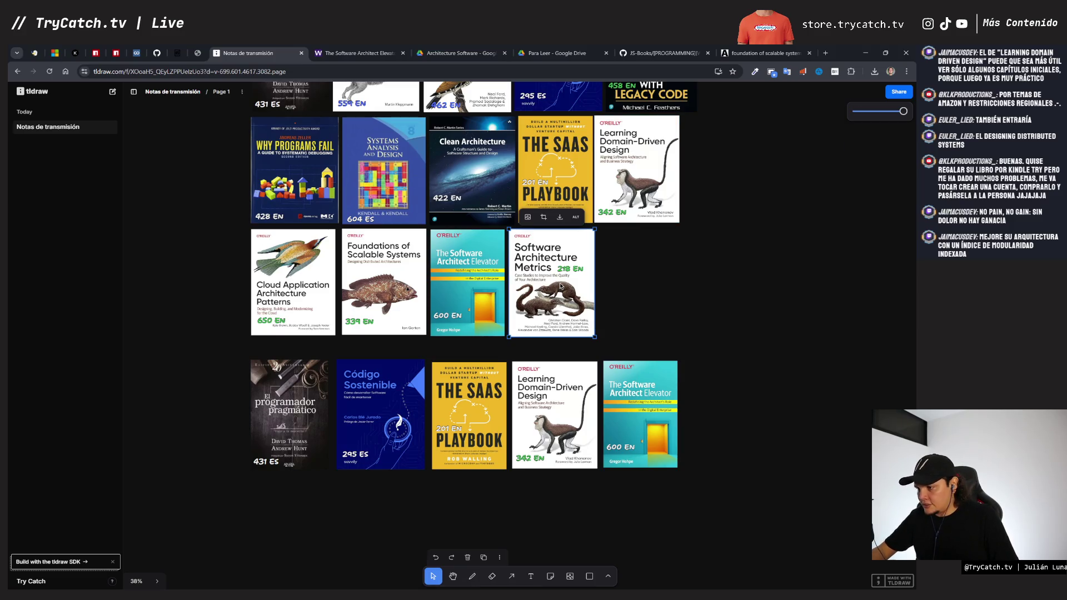
click(627, 272)
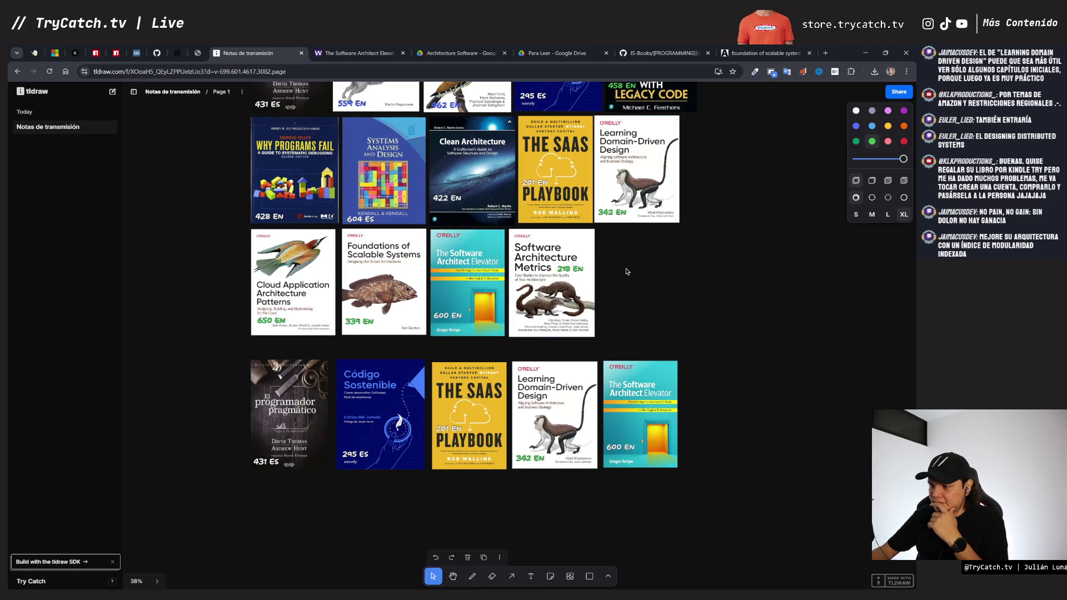
click(569, 269)
click(448, 429)
click(600, 284)
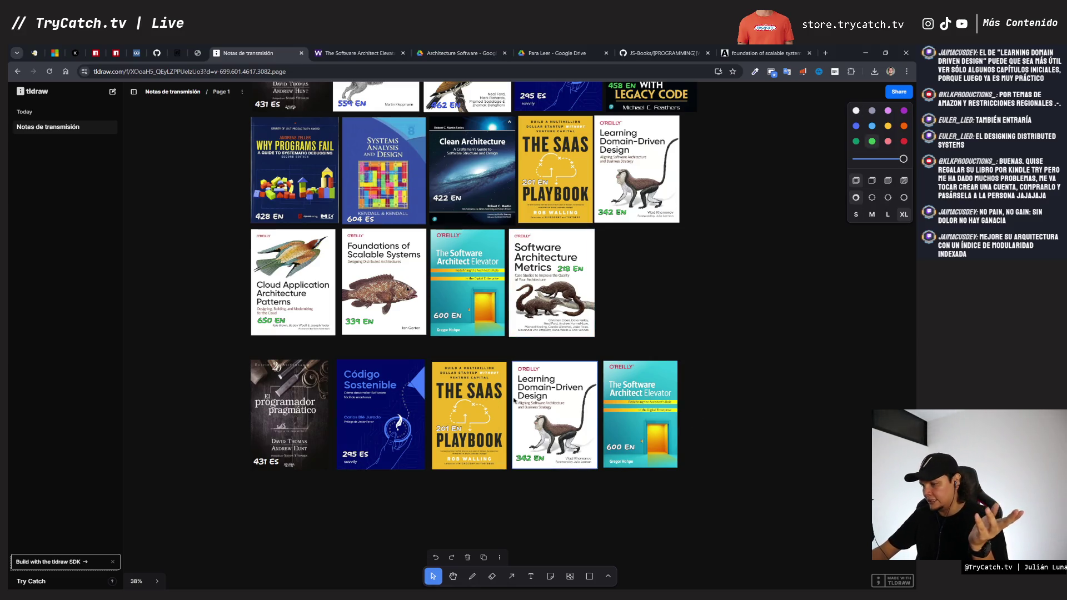
scroll(602, 405, down, 3)
scroll(603, 405, up, 1)
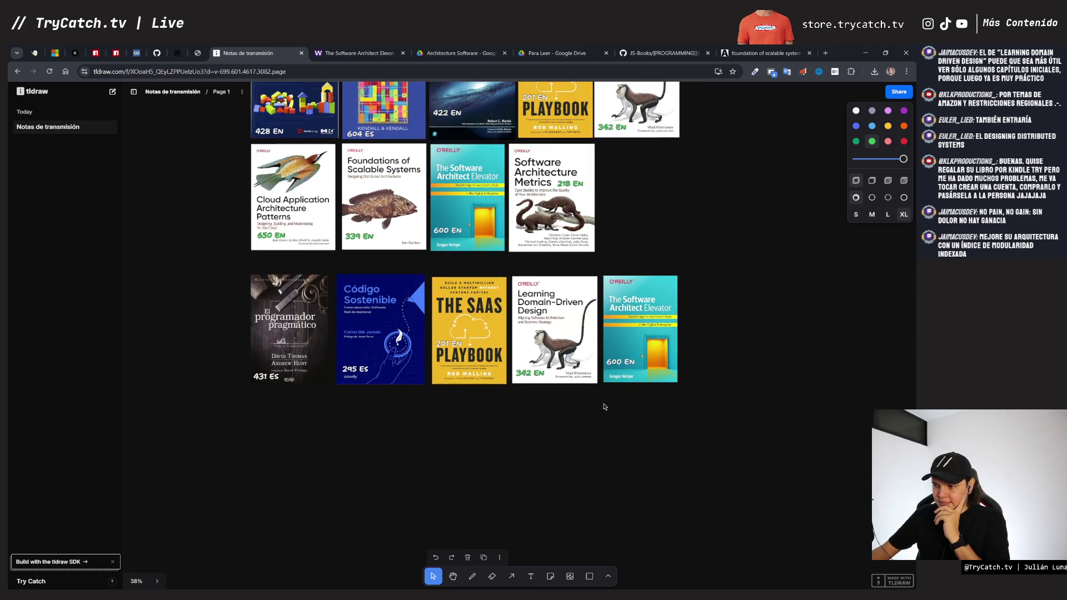
Step: Move the lower row of five covers slightly down and draw a rectangle around it
mouse_move(218, 407)
mouse_down()
mouse_move(698, 324)
mouse_move(729, 300)
mouse_up()
mouse_move(661, 311)
mouse_down()
mouse_move(662, 342)
mouse_move(663, 332)
mouse_up()
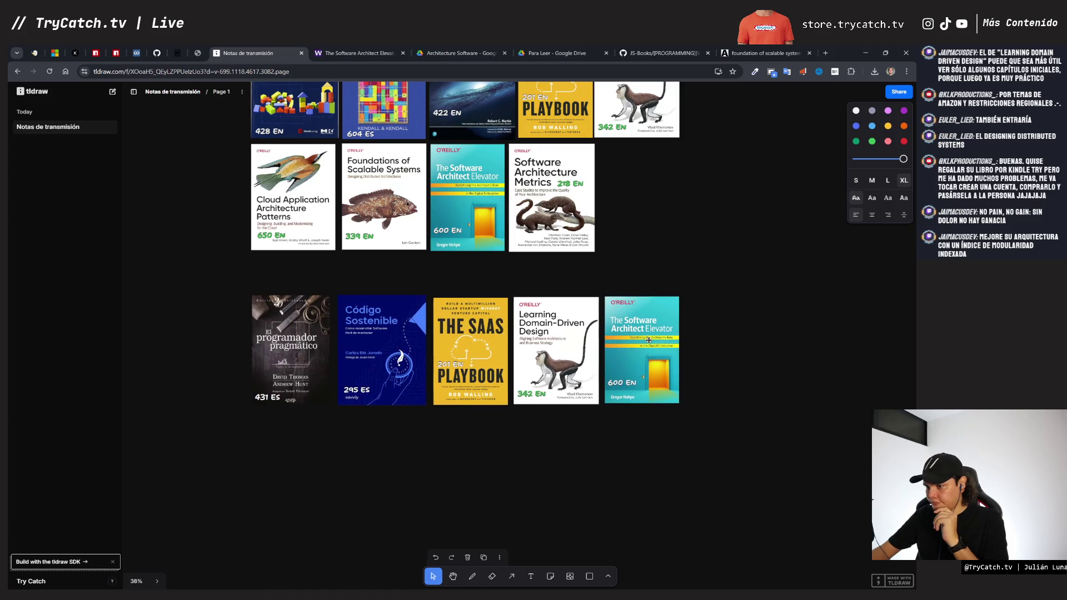
click(782, 331)
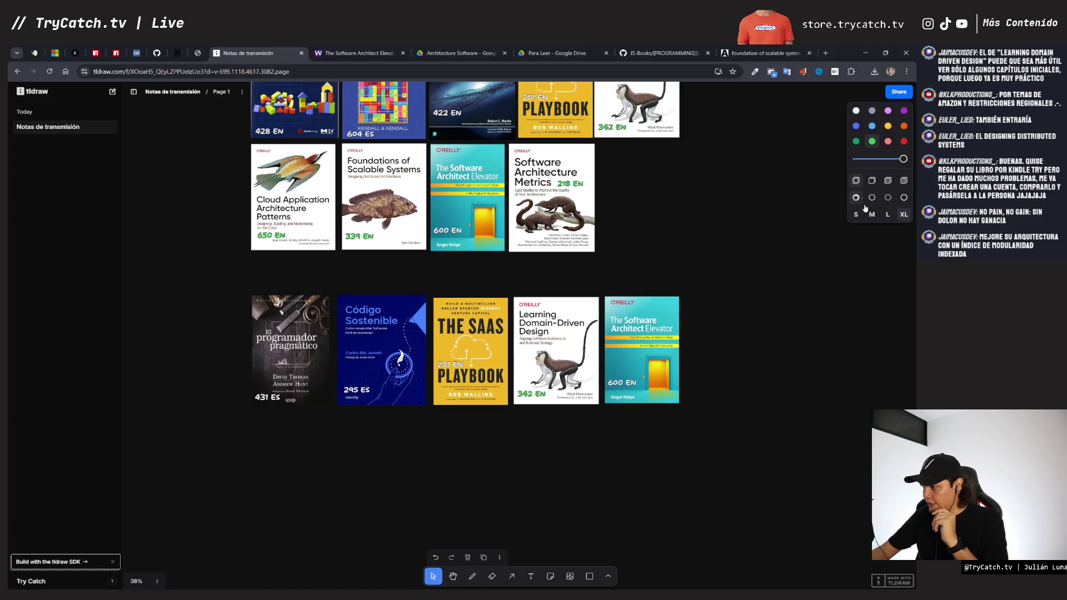
click(590, 577)
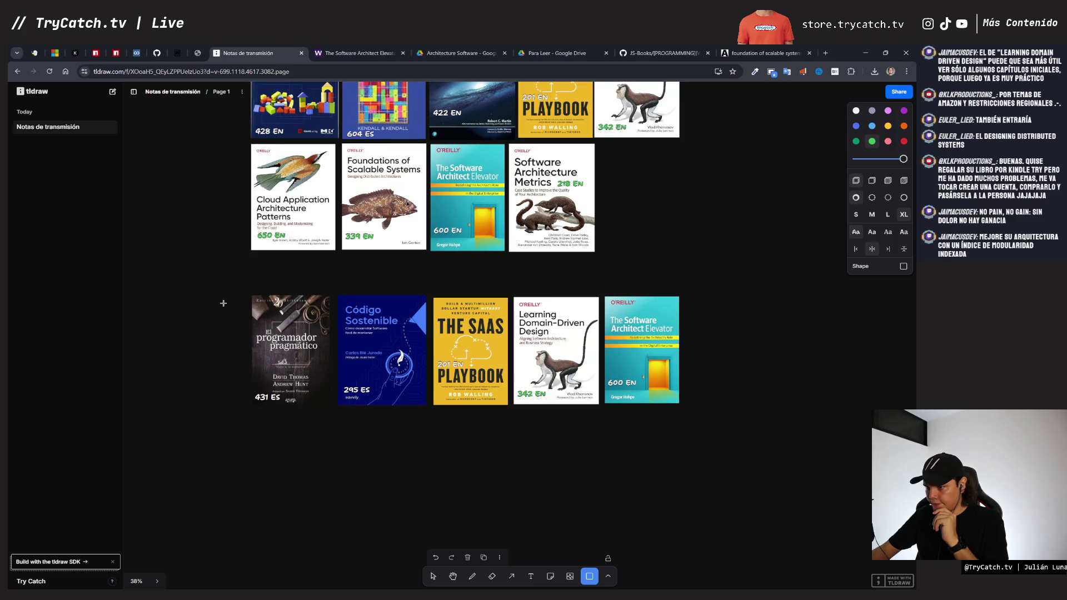
mouse_move(239, 277)
mouse_down()
mouse_move(590, 418)
mouse_move(692, 420)
mouse_up()
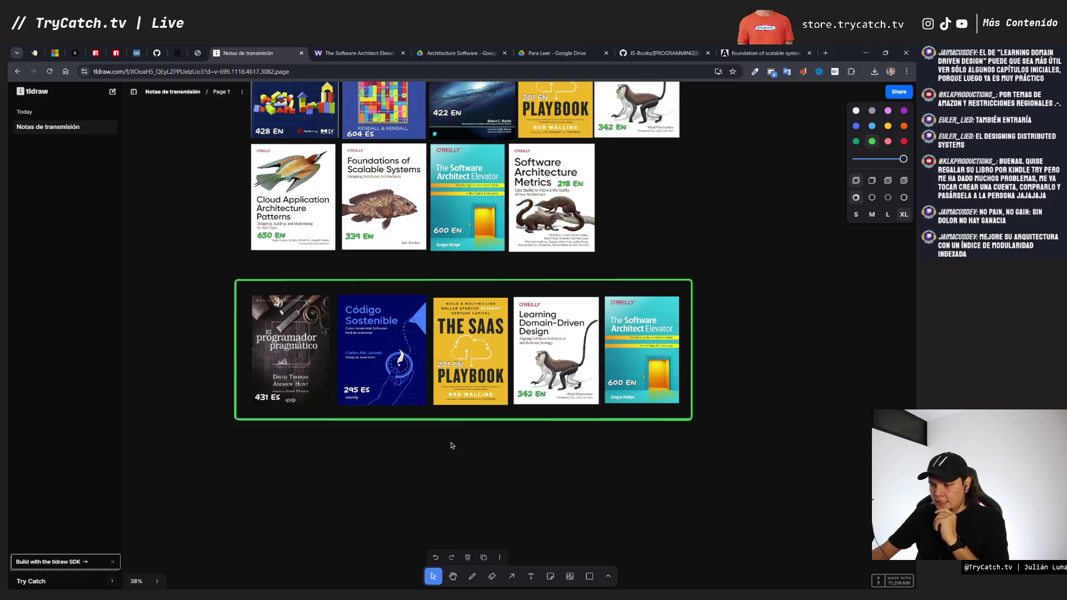
Step: Zoom to check the green frame around the book row, then open a new browser tab
scroll(453, 432, up, 2)
scroll(453, 432, up, 1)
scroll(453, 433, down, 1)
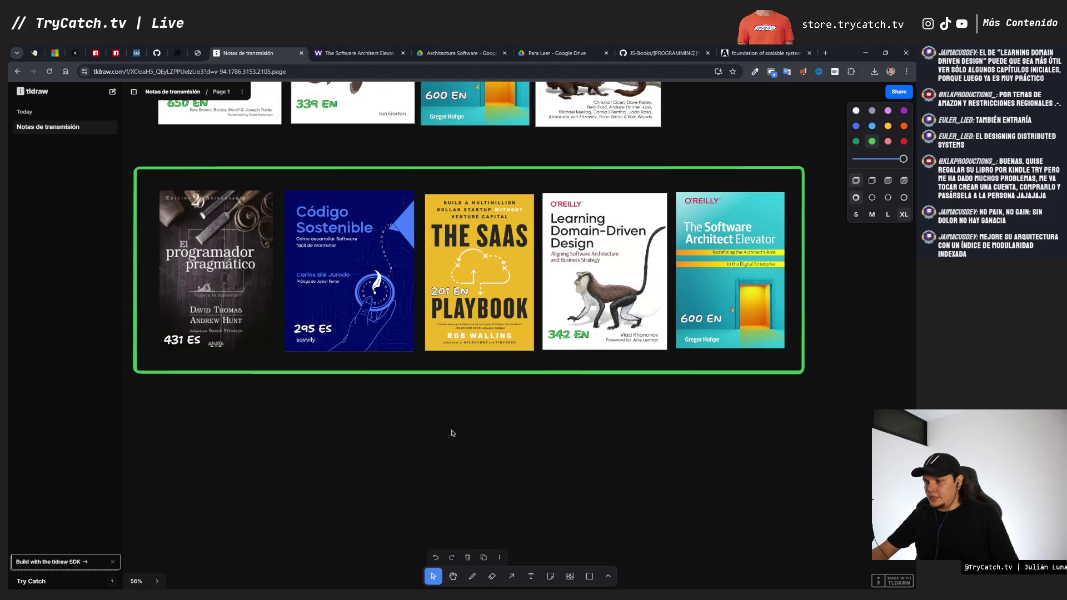
scroll(453, 433, up, 1)
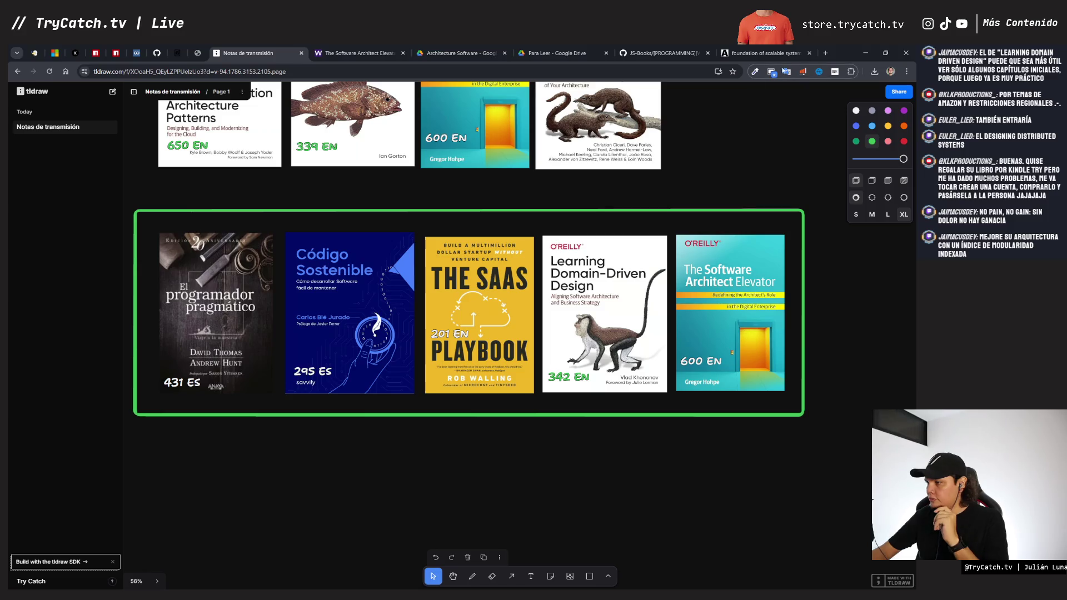
click(825, 53)
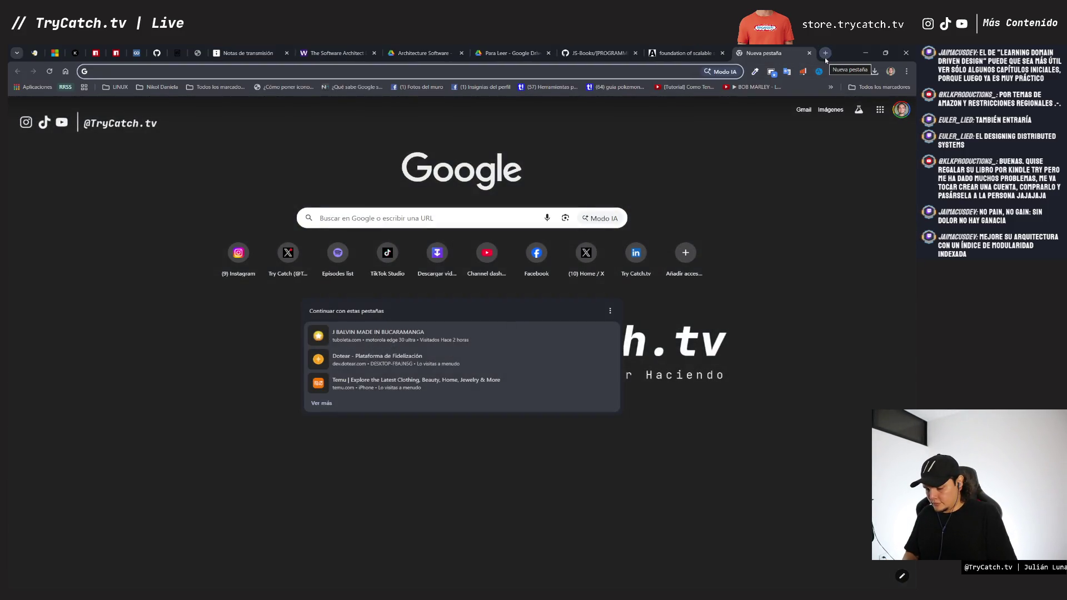
Step: Search Google for 'VOTACIÓN EN LINEA gratis'
text(VOTACIÓN EN LINEA gr)
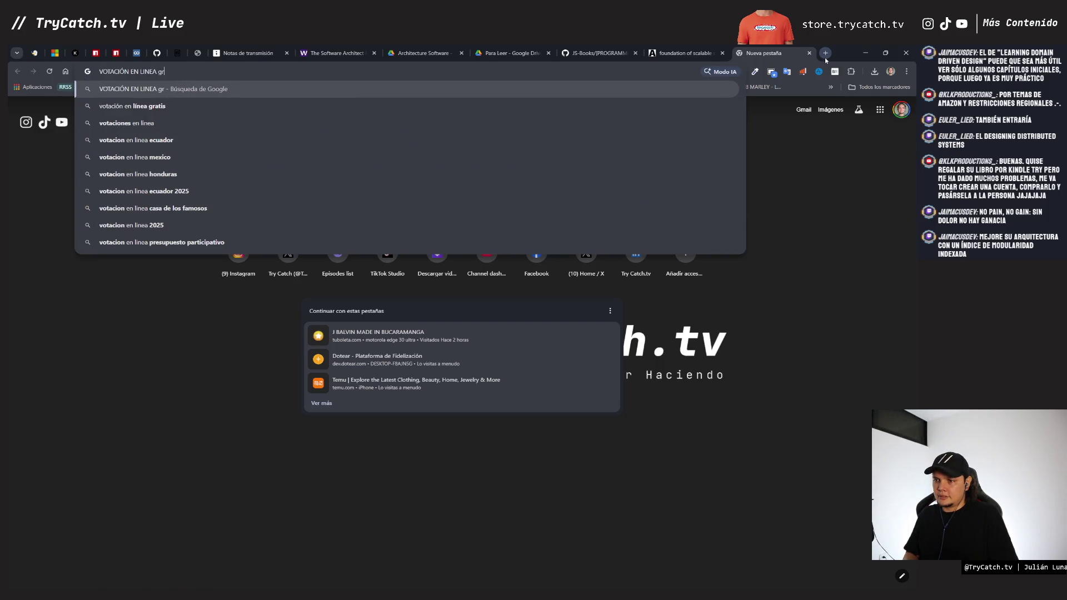
text(atis)
key(Return)
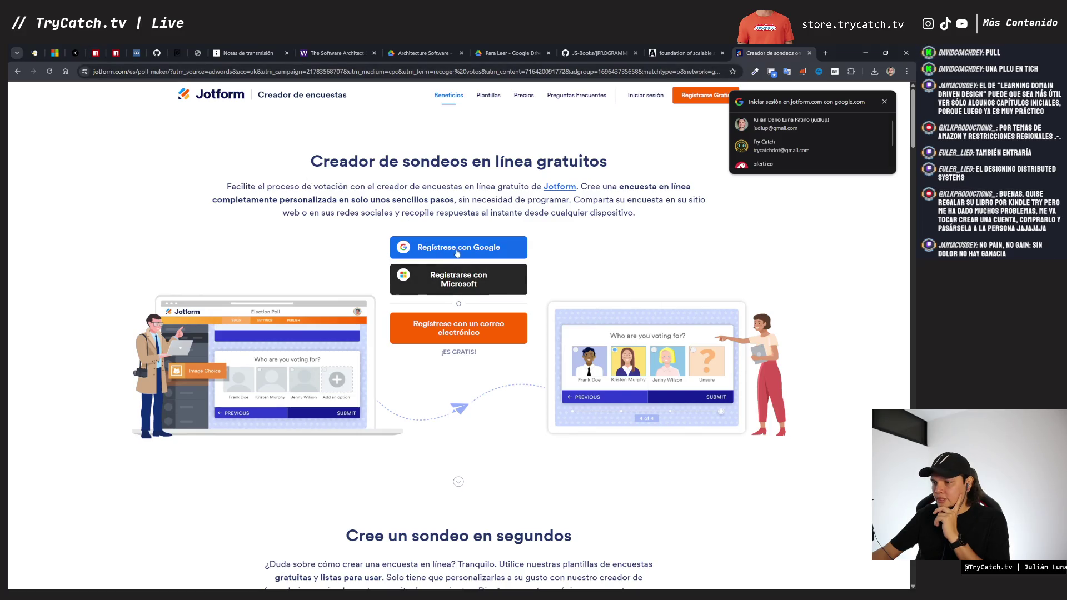
Step: Sign up to Jotform with Google, allowing account access and accepting the terms
click(458, 254)
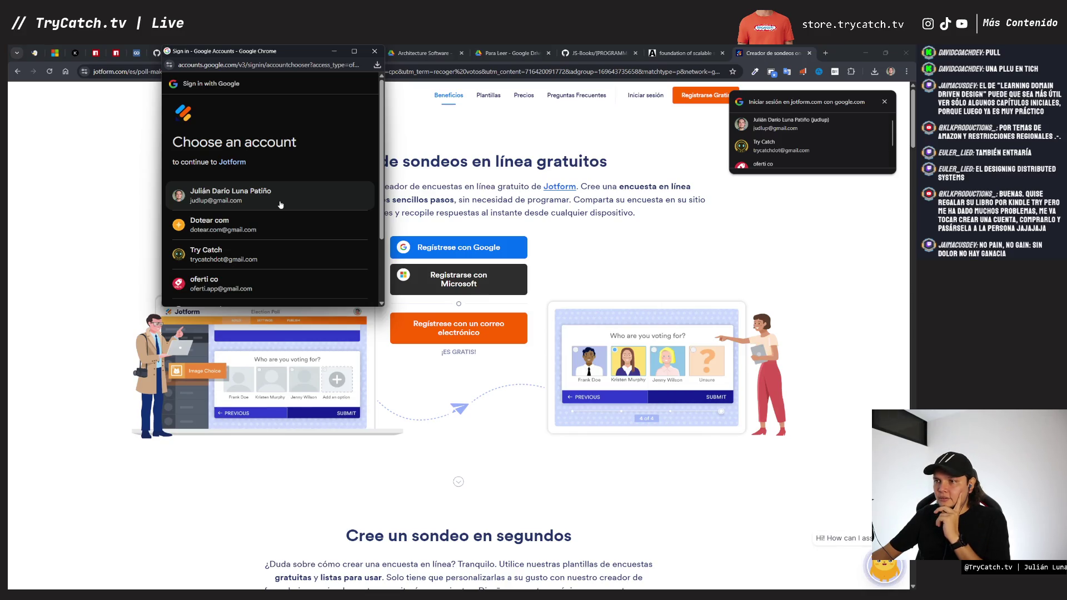
click(227, 200)
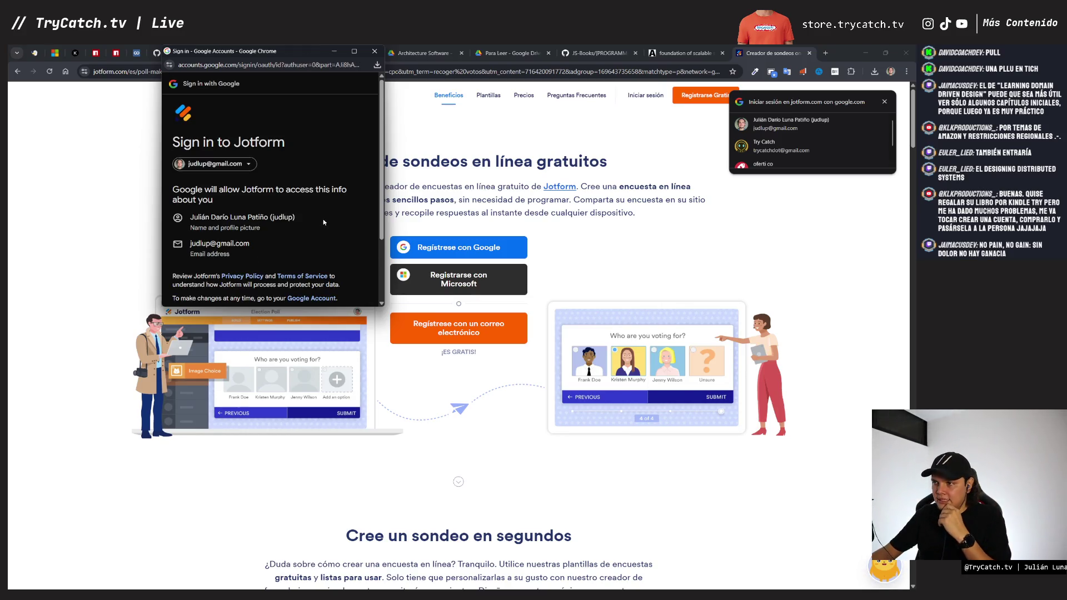
scroll(248, 254, down, 3)
click(317, 262)
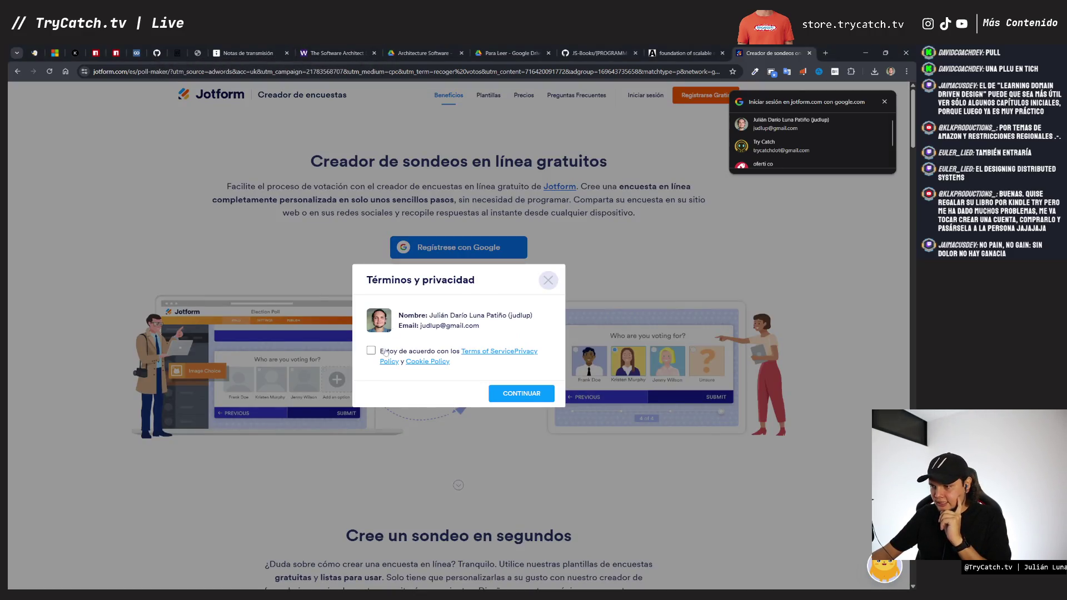
click(370, 350)
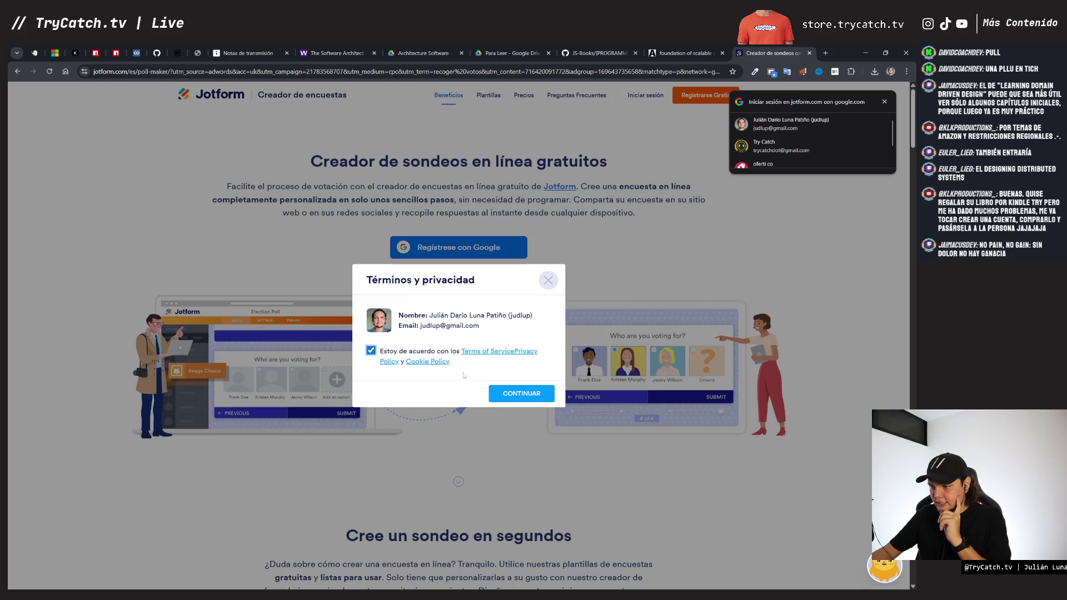
click(495, 392)
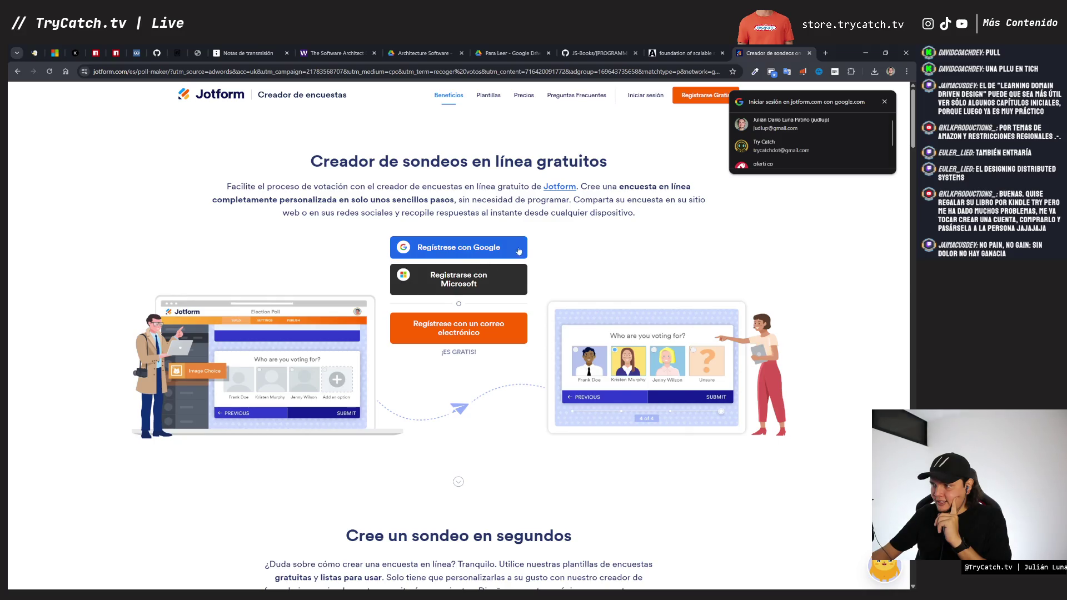
Step: Pick the Google account again, accept the terms, and go back to the search results
click(756, 125)
click(800, 150)
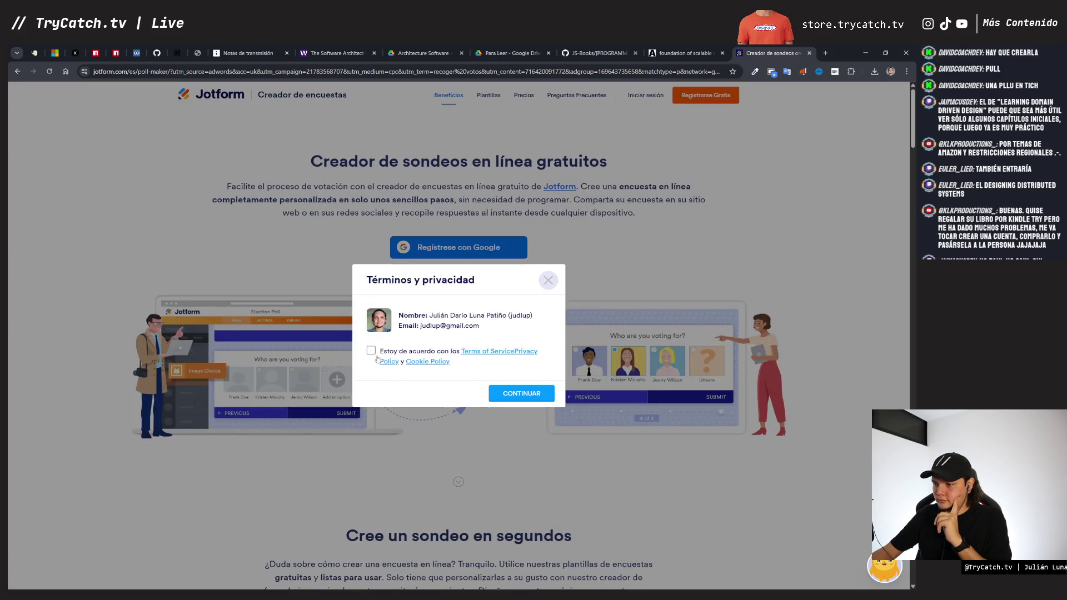
click(371, 350)
click(509, 396)
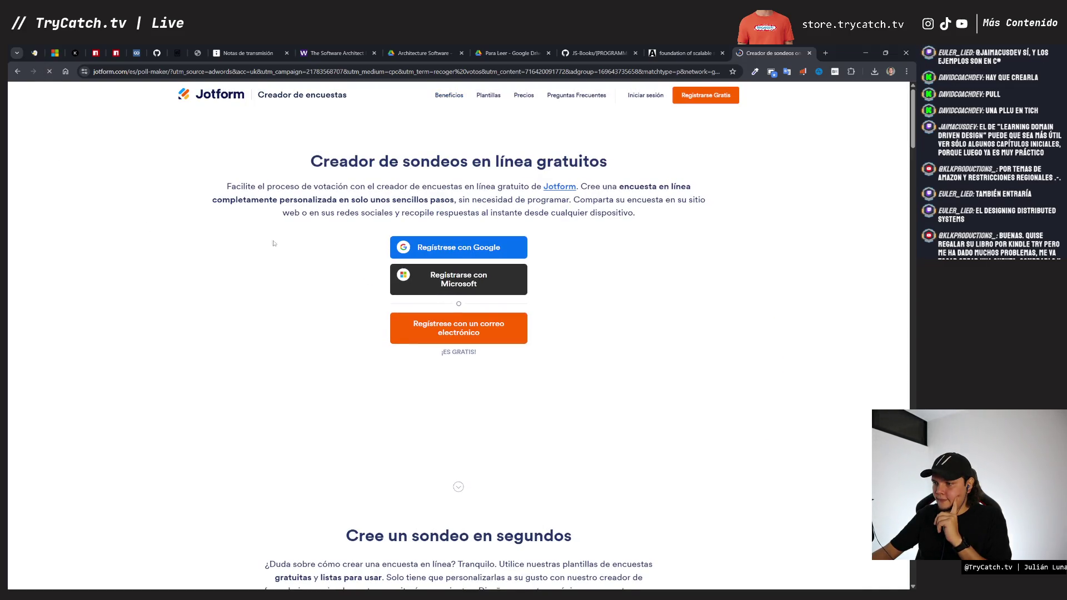
click(16, 71)
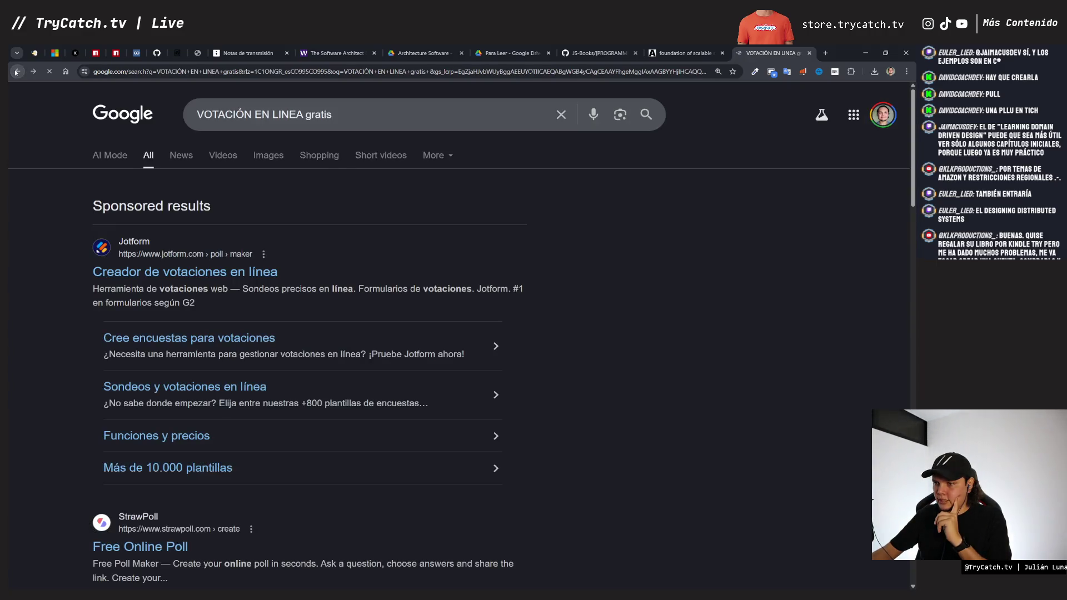
Step: Open StrawPoll's 'Free Online Poll' result from further down the search results
scroll(83, 447, down, 2)
scroll(111, 454, down, 1)
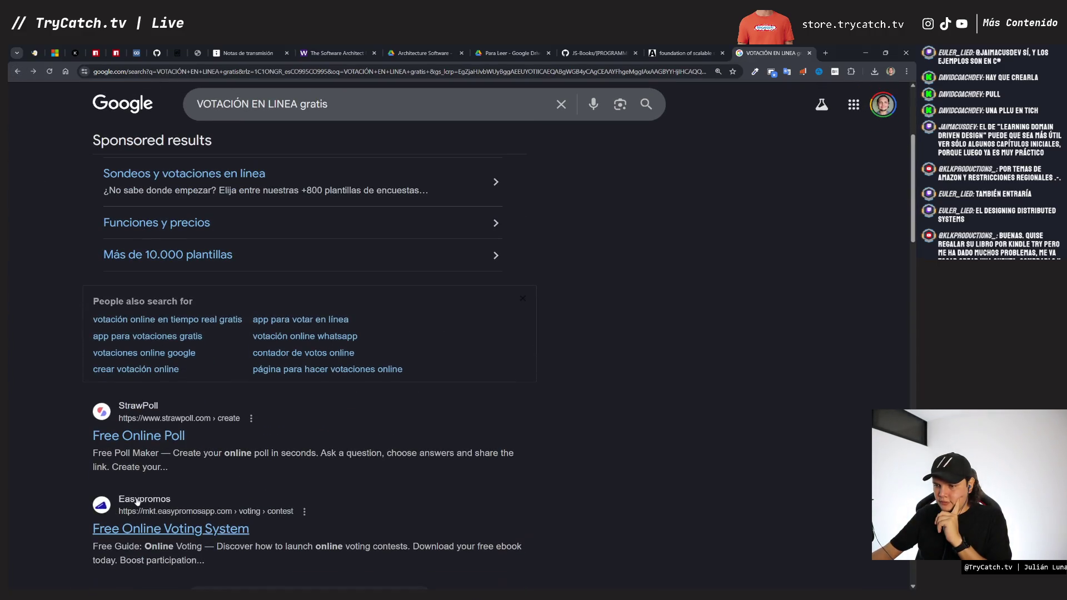
click(136, 435)
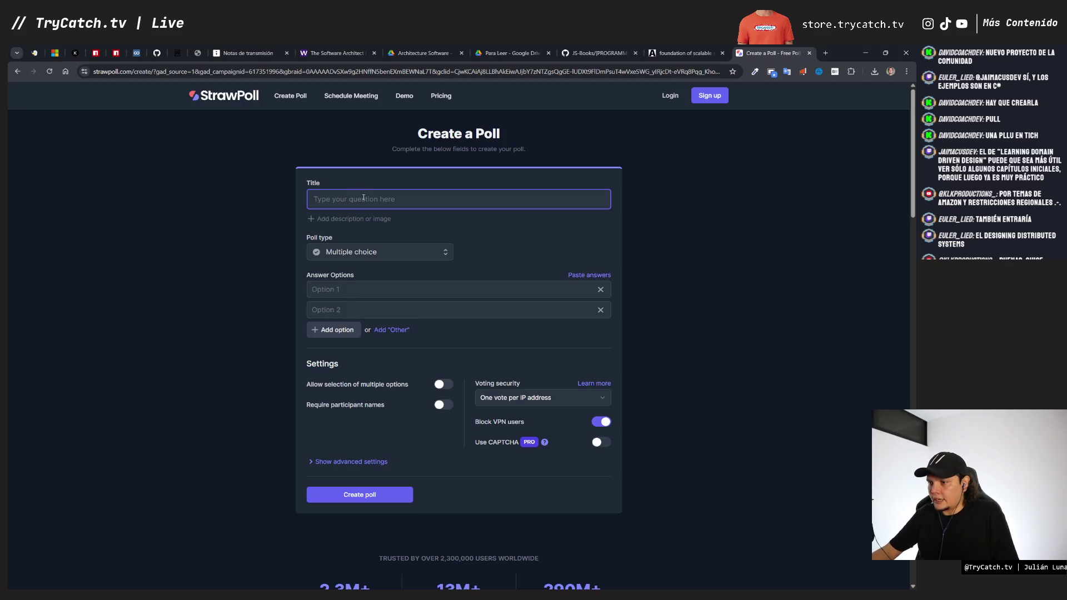
Step: Title the poll '¿Cuál debe ser el siguiente libro a leer?'
text(¿Cuál d)
key(ctrl+plus)
key(ctrl+plus)
key(ctrl+plus)
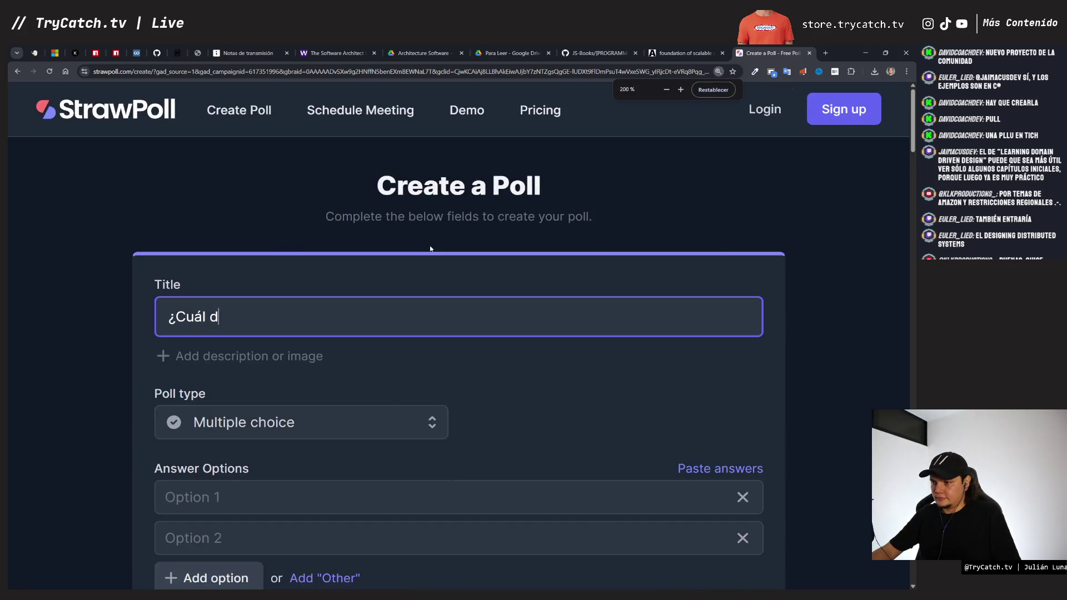
key(ctrl+minus)
text(ebe)
text( e)
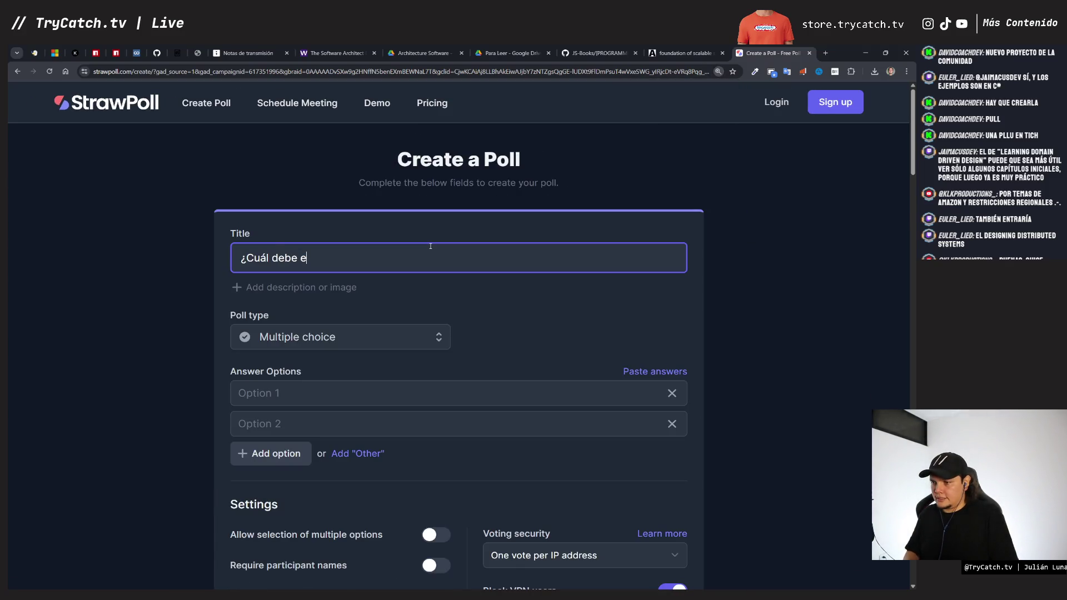
key(BackSpace)
text(ser el siguiente libro )
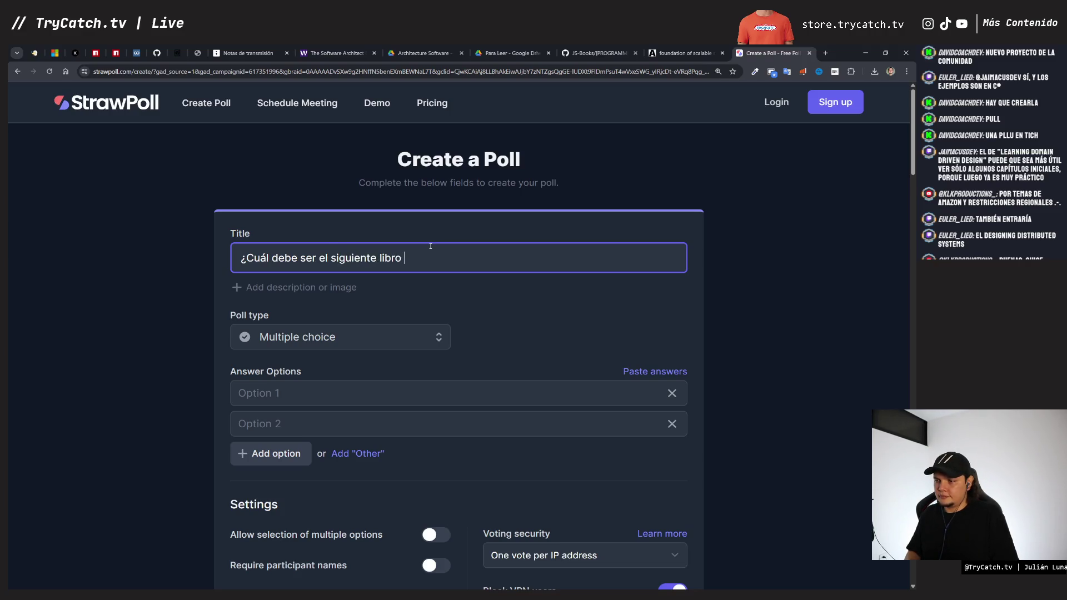
text(a leer?)
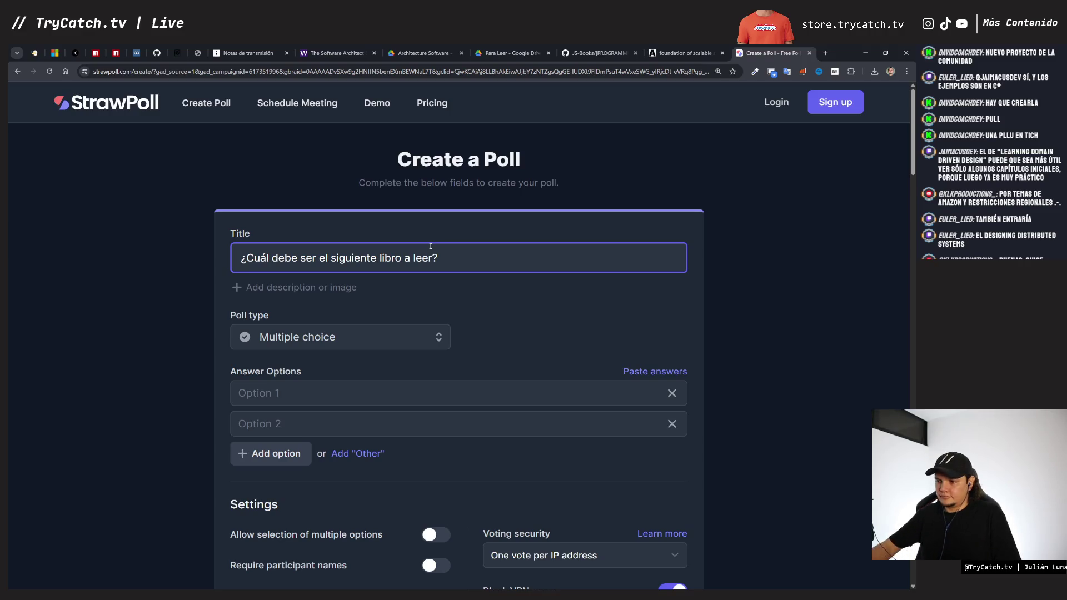
Step: Change the poll type to Ranking poll
click(374, 339)
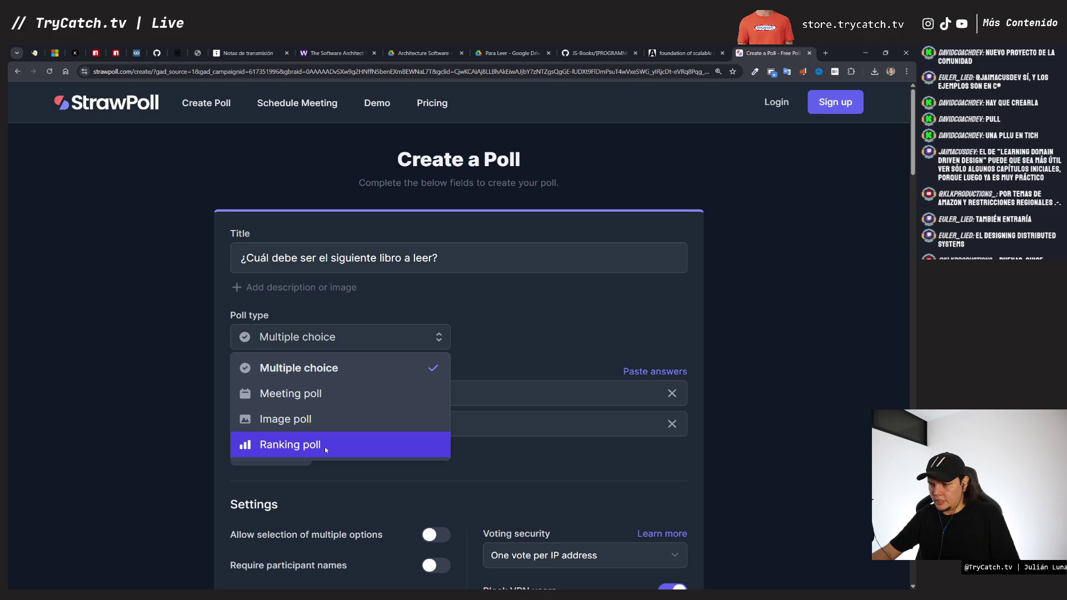
click(325, 446)
click(325, 398)
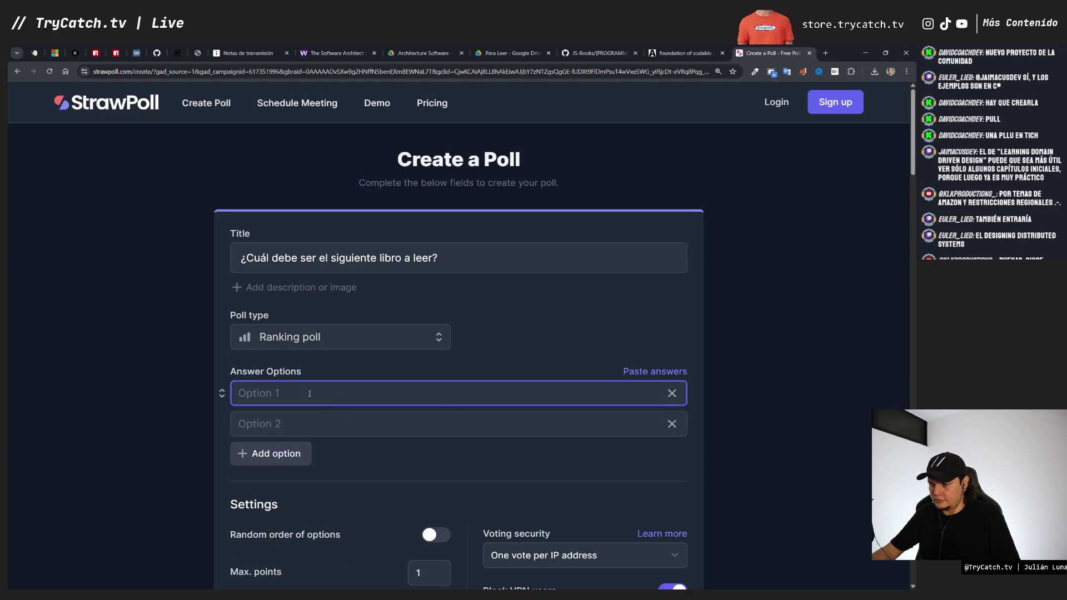
Step: Enter the first two answers, El Programador Pragmático and Código Sostenible, checking titles on the board
scroll(328, 395, down, 1)
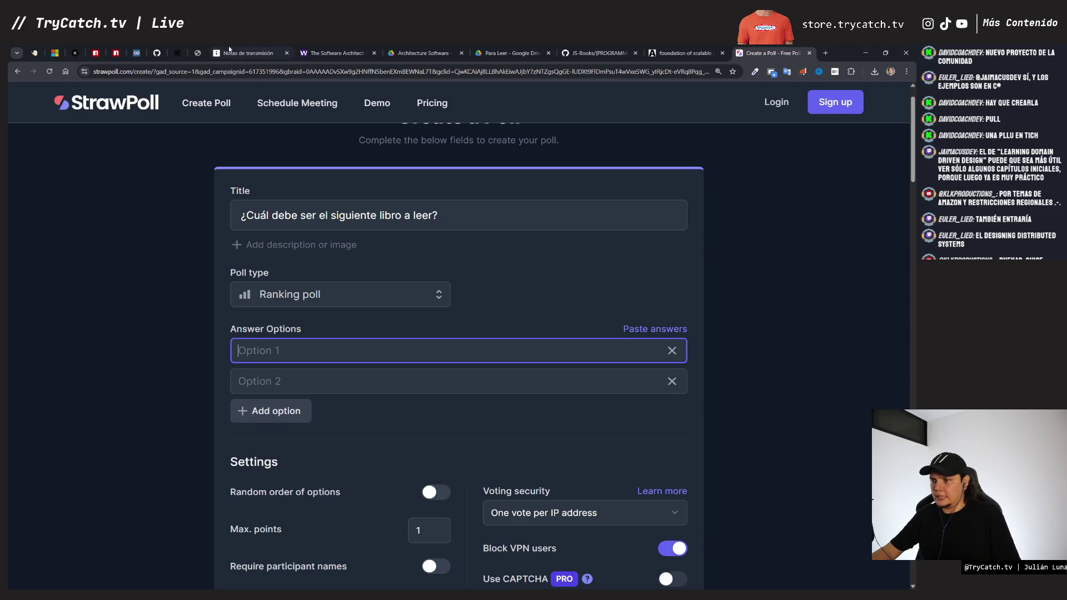
click(248, 53)
click(772, 52)
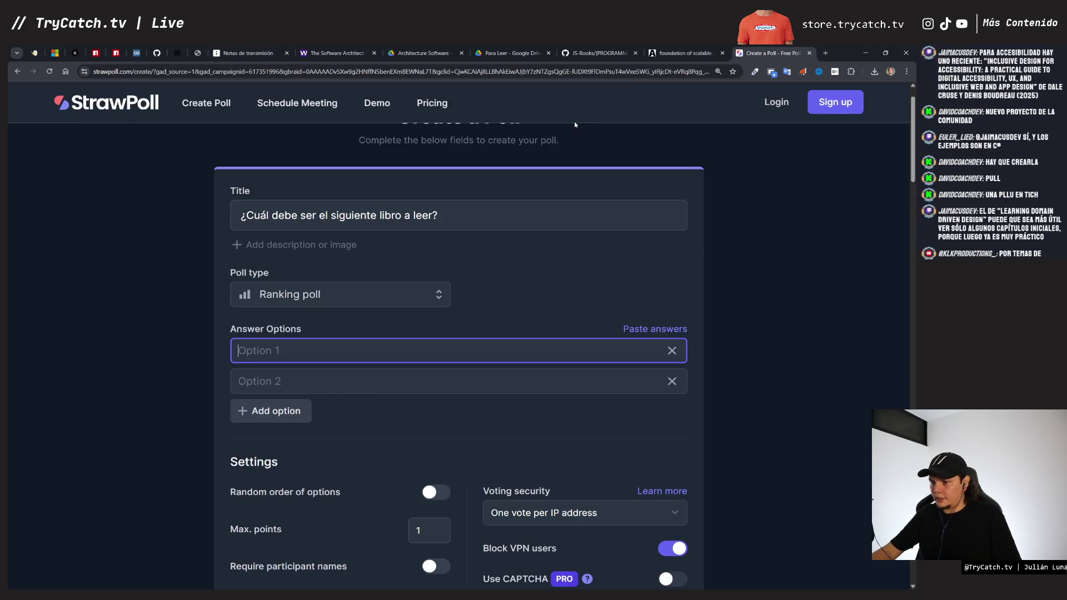
text(El Programa)
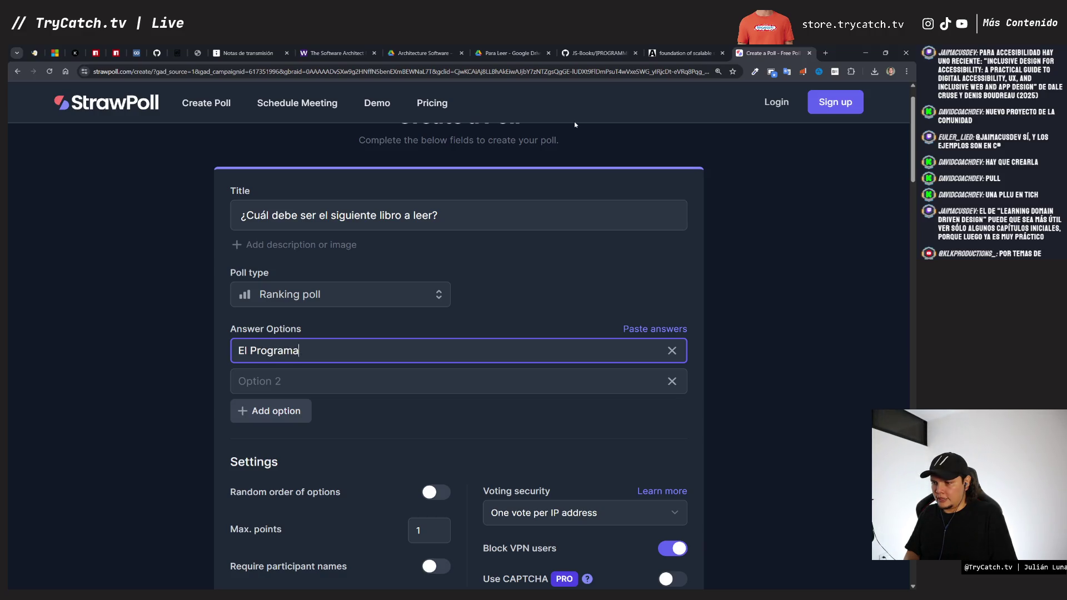
text(dor Pragmático)
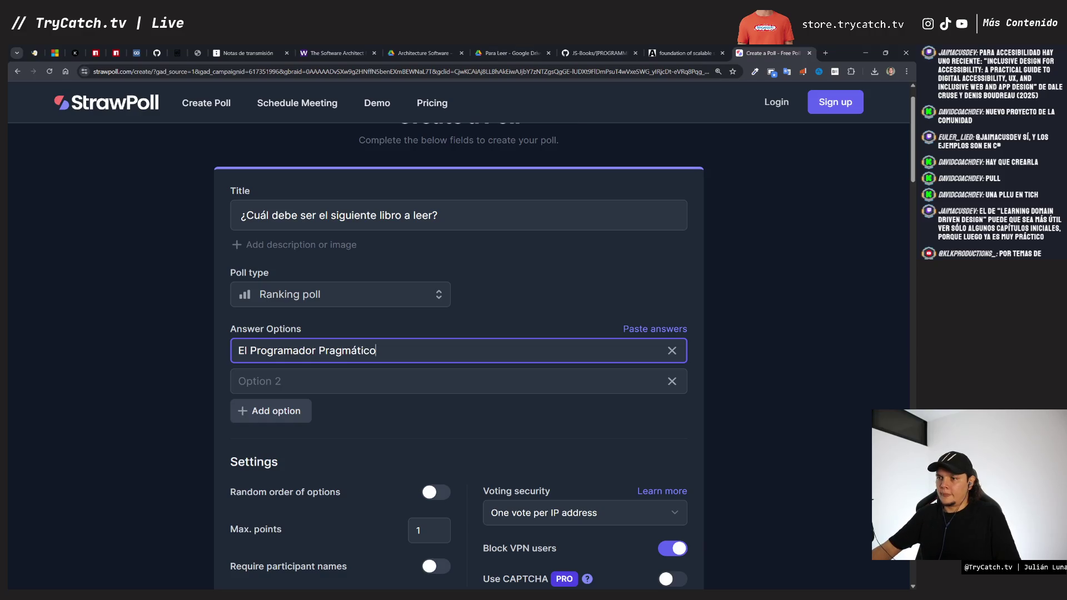
click(266, 53)
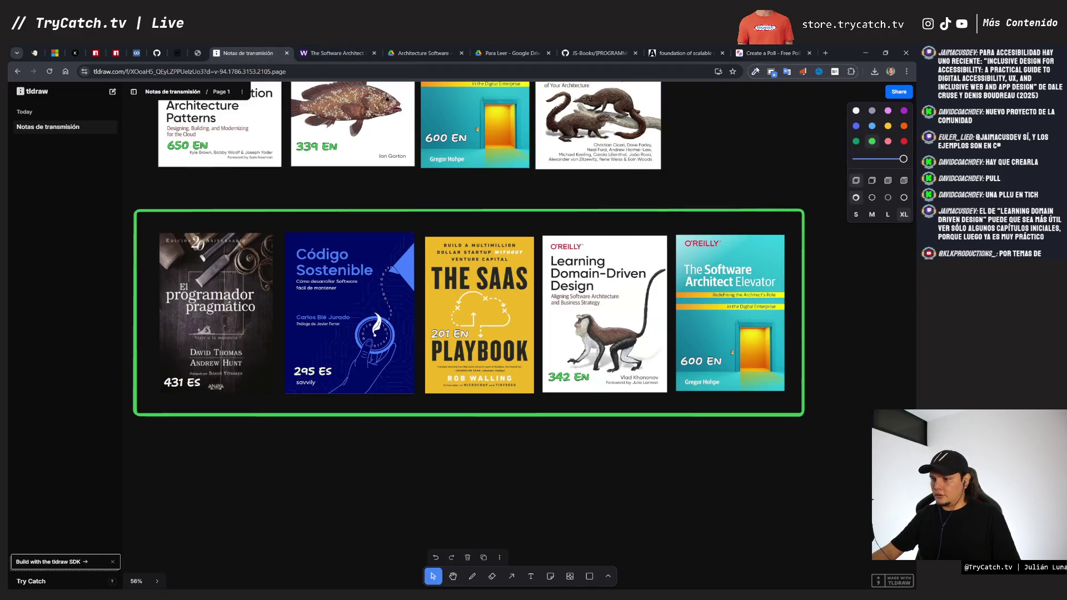
click(772, 54)
click(258, 382)
text(Código Sostenible)
Step: Add The SaaS Playbook as the third answer
click(279, 411)
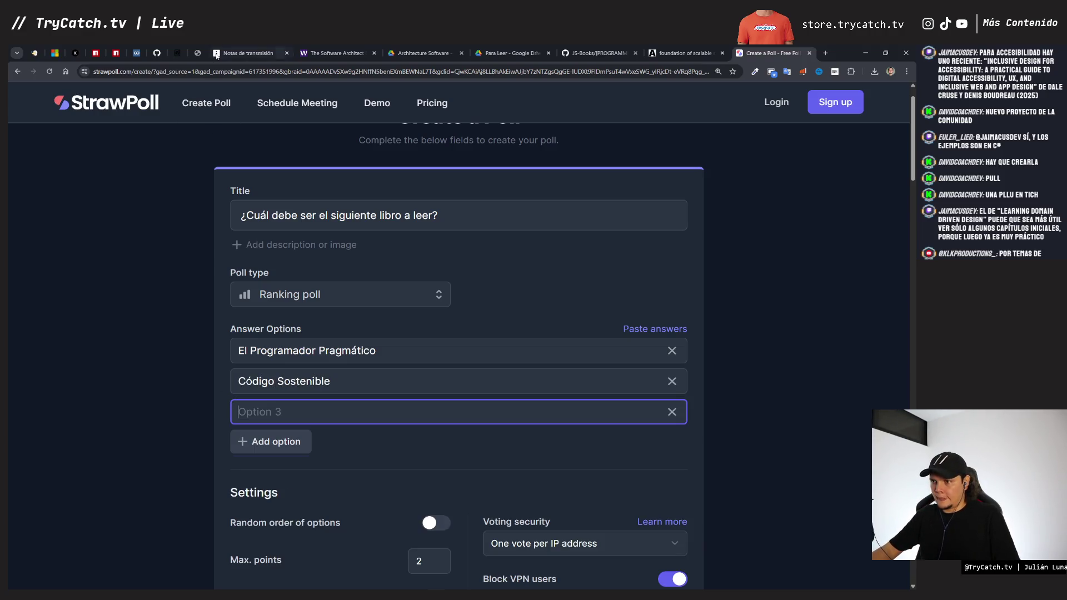
click(216, 55)
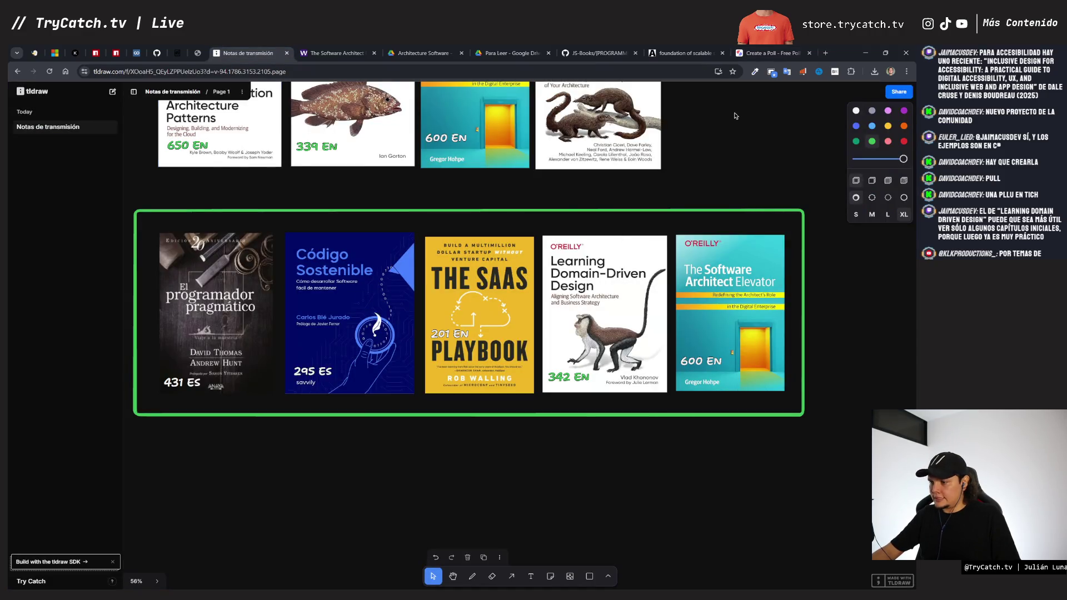
click(772, 52)
text(The Saas)
key(BackSpace)
key(BackSpace)
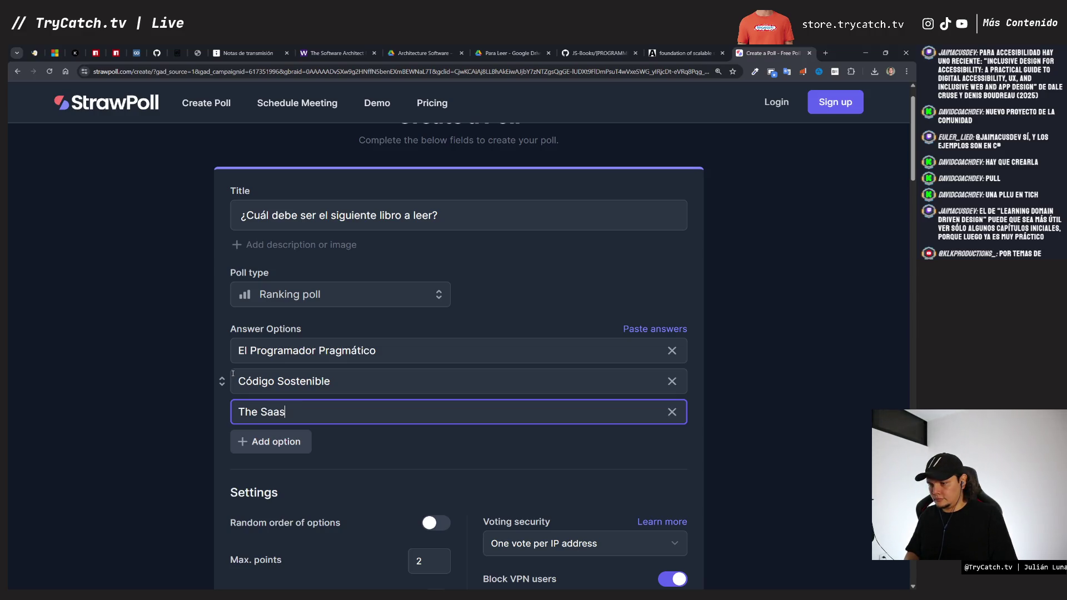
text(S PLa)
key(BackSpace)
key(BackSpace)
text(laybook)
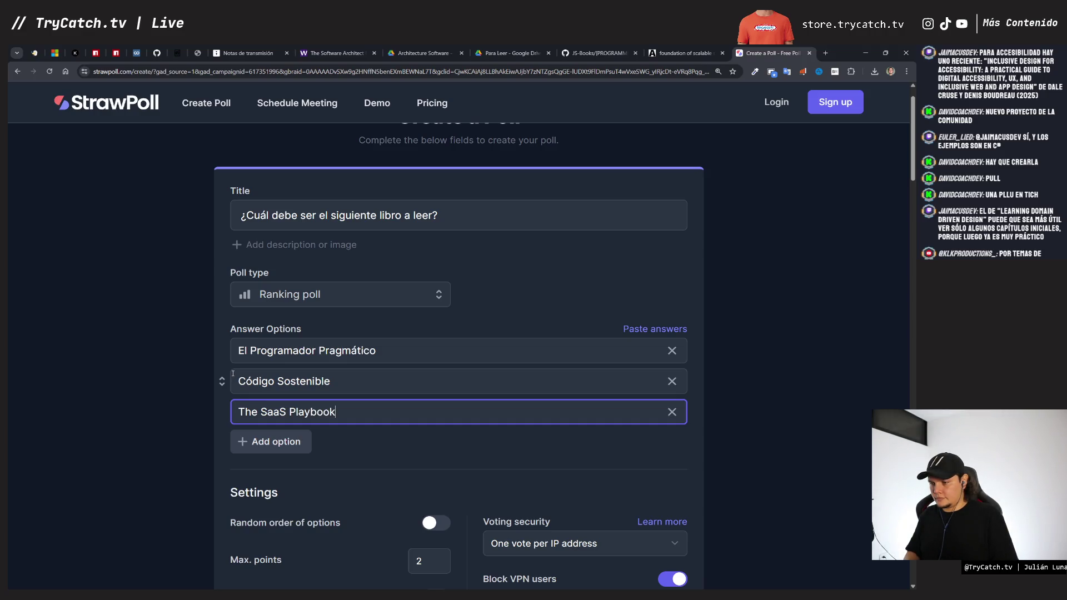
Step: Add Learning Domain-Driven Design as the fourth answer
click(276, 453)
click(248, 53)
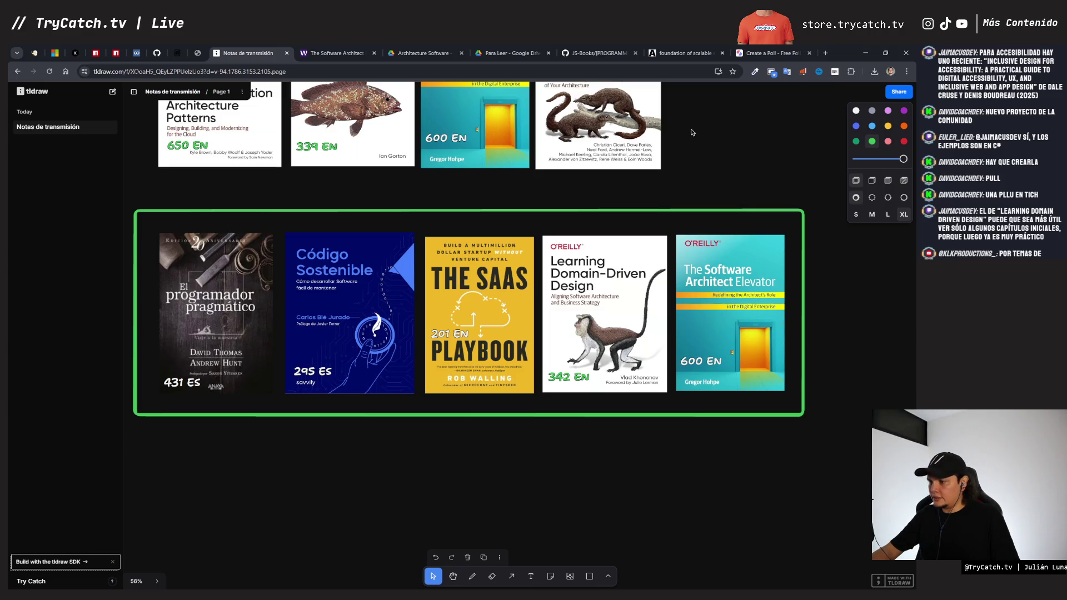
key(ctrl+9)
text(L)
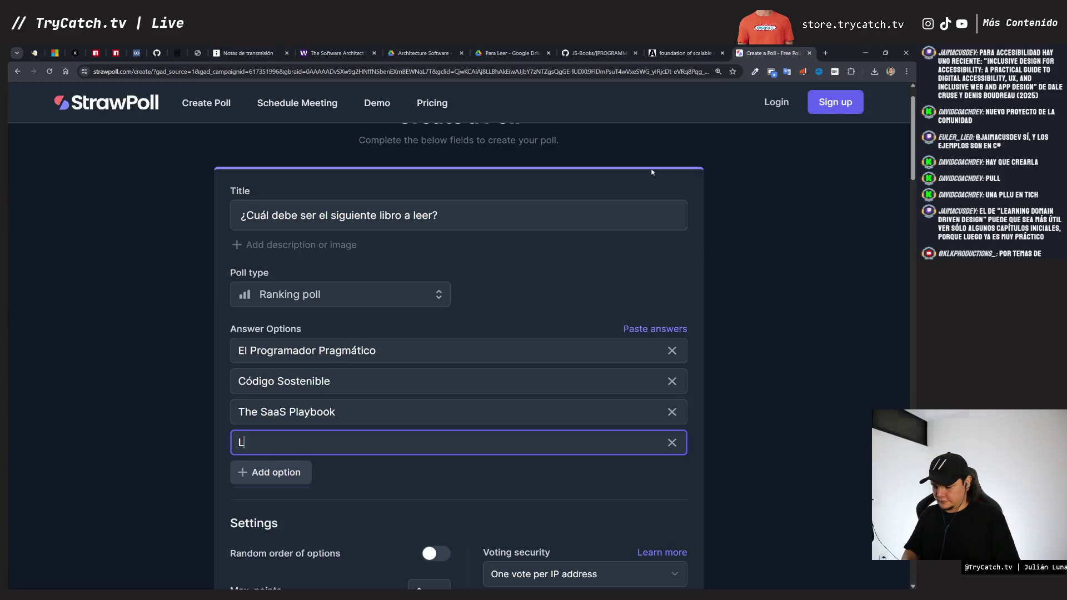
text(earning Domain)
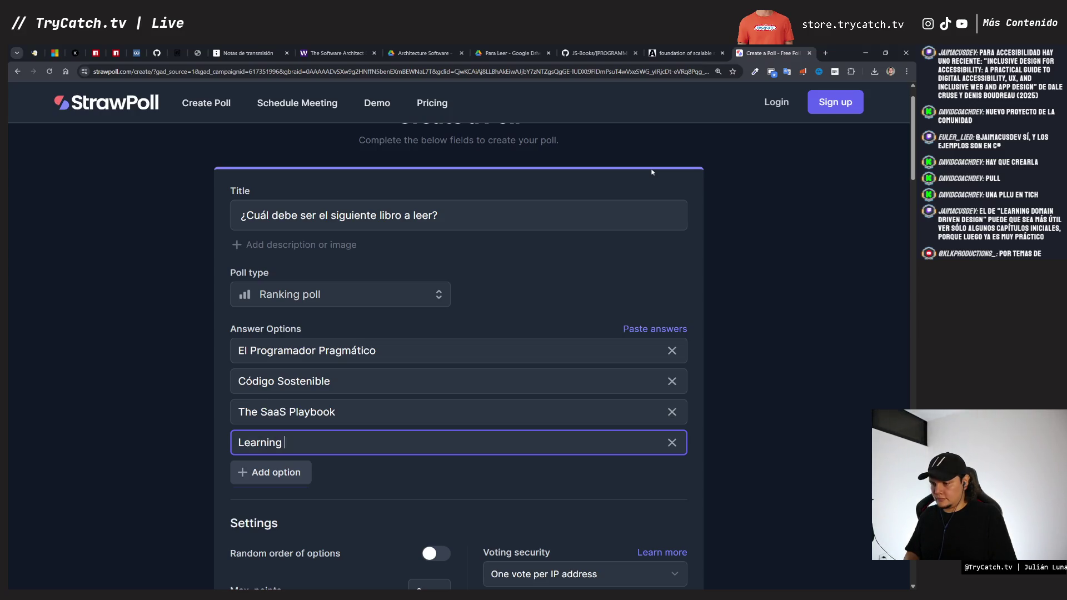
key(BackSpace)
text(-Dr)
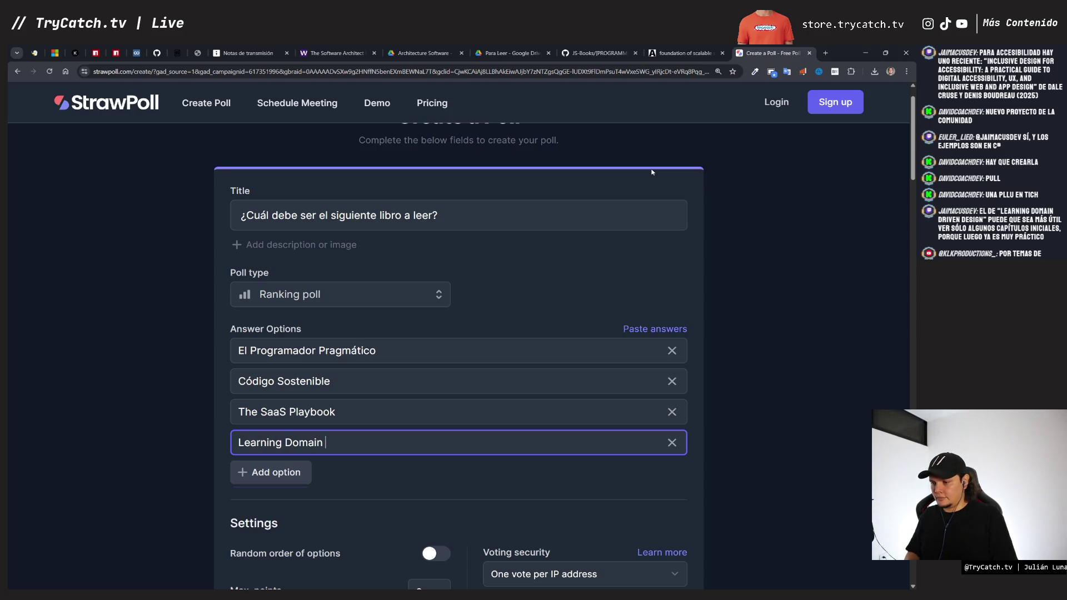
text(ive)
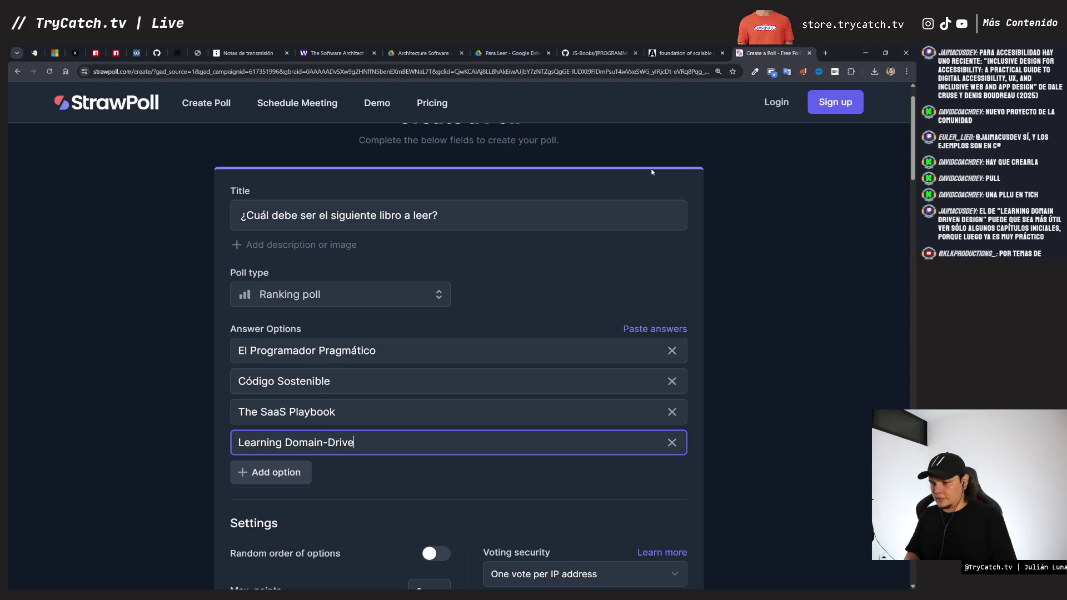
text(n Design)
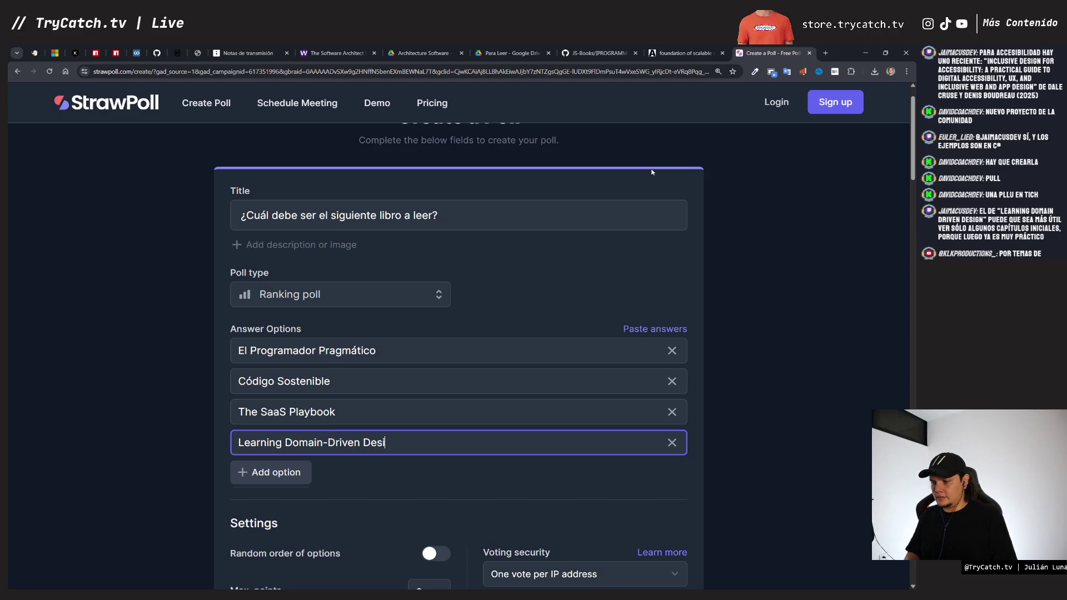
Step: Add The Software Architect Elevator as the fifth answer and review the form
click(247, 52)
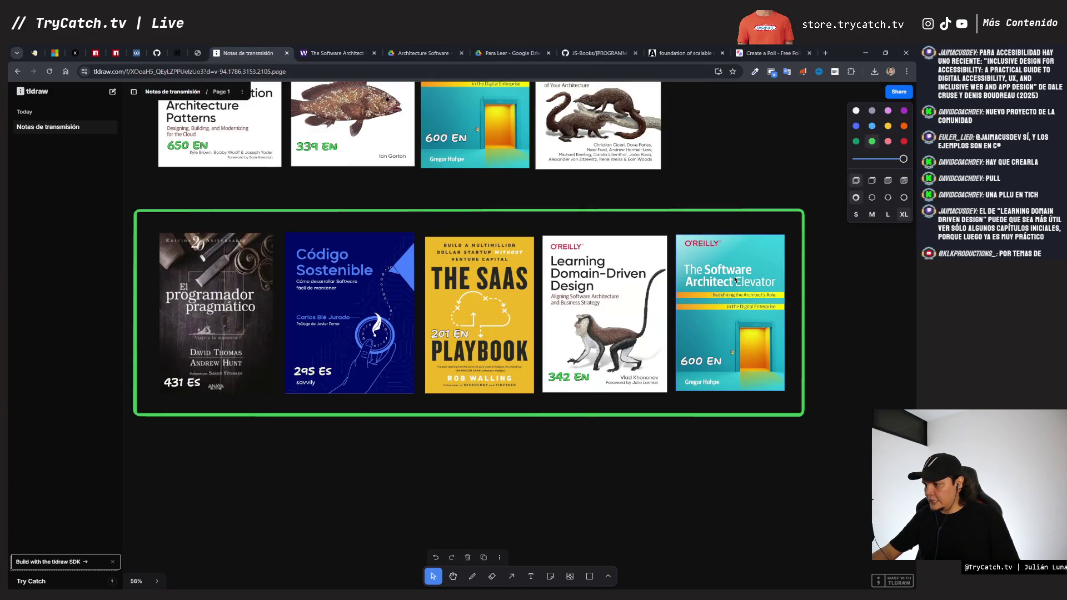
click(772, 52)
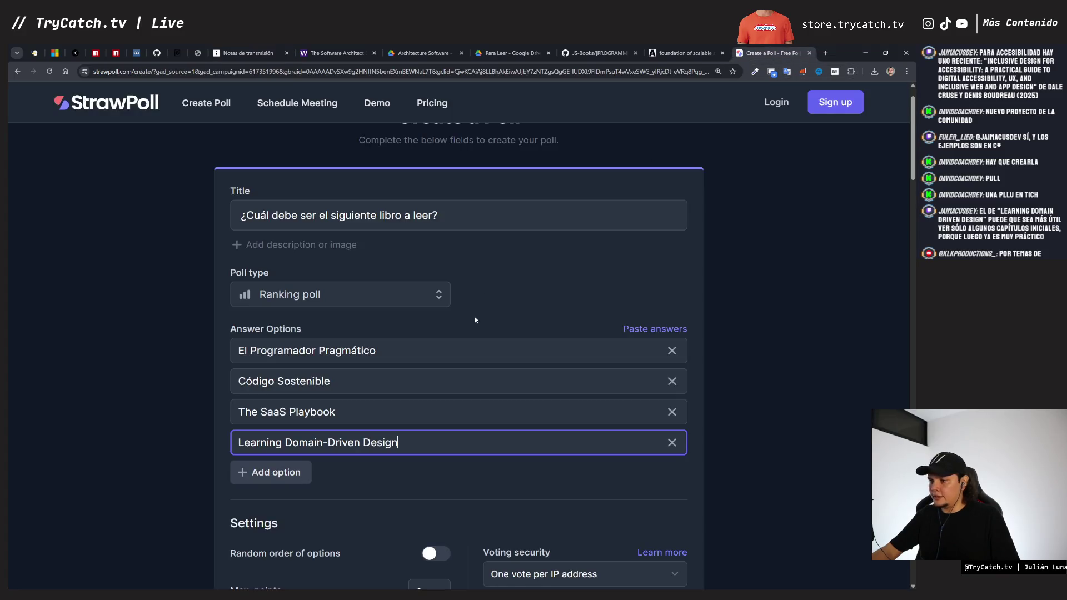
click(284, 481)
text(The Sh)
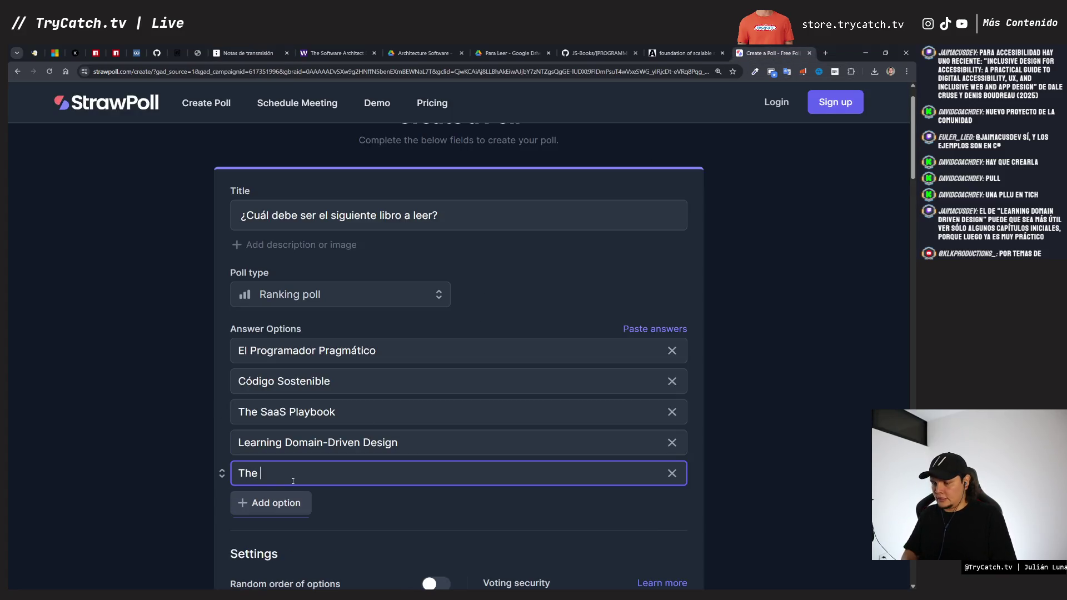
key(BackSpace)
text(oftw)
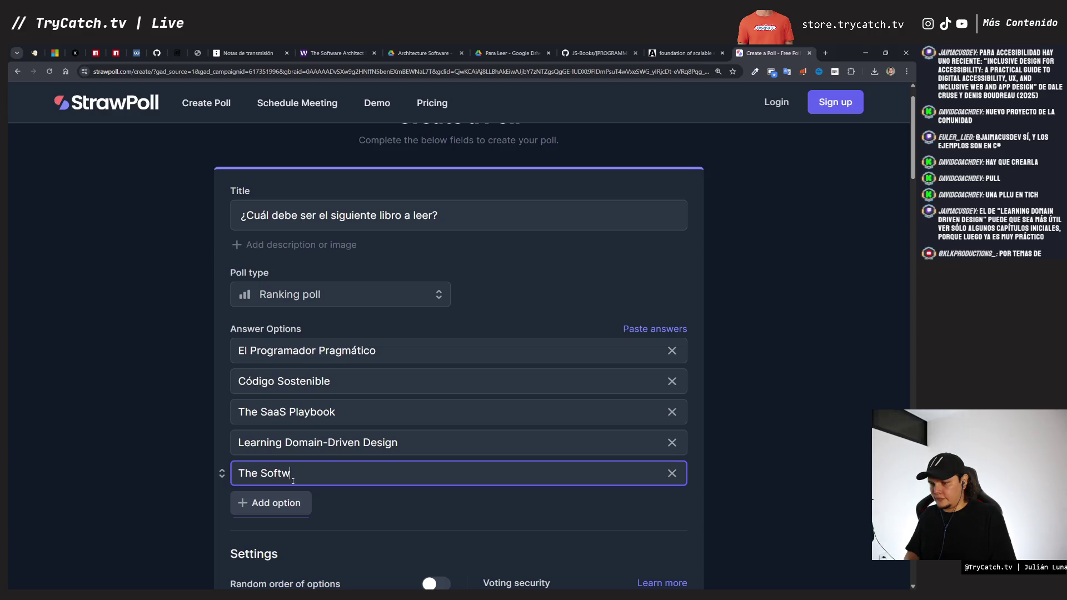
text(are Ar)
key(BackSpace)
text(rchitect )
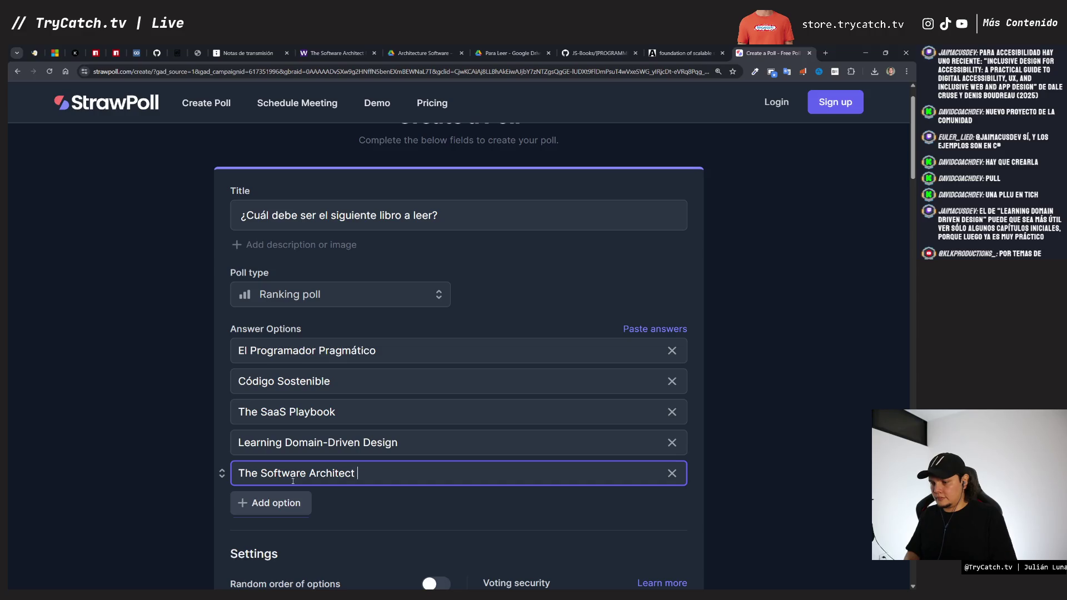
text(Elevator)
scroll(293, 481, down, 3)
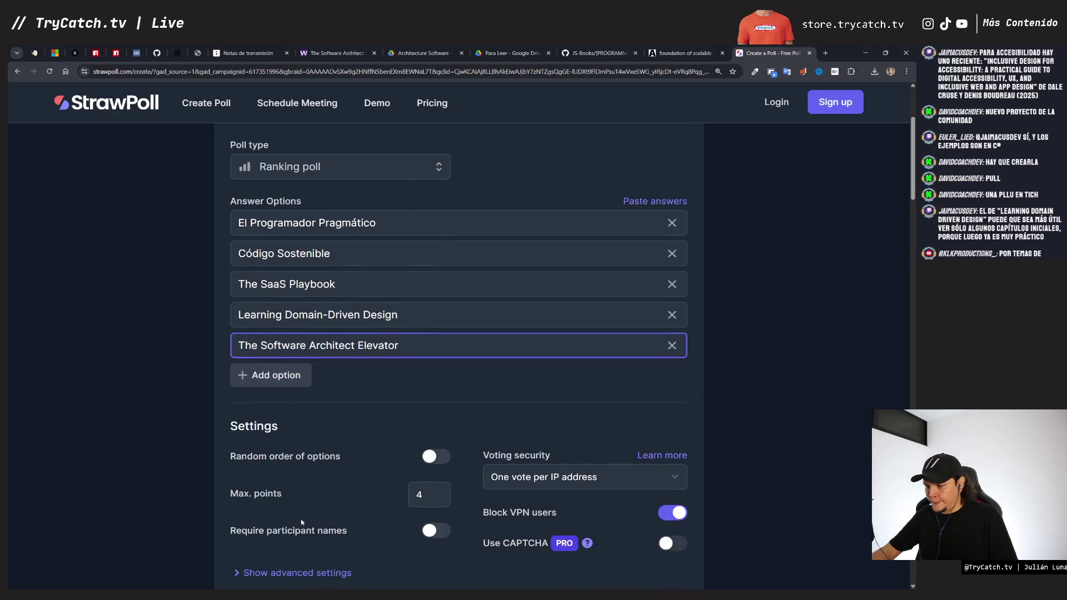
scroll(247, 473, down, 1)
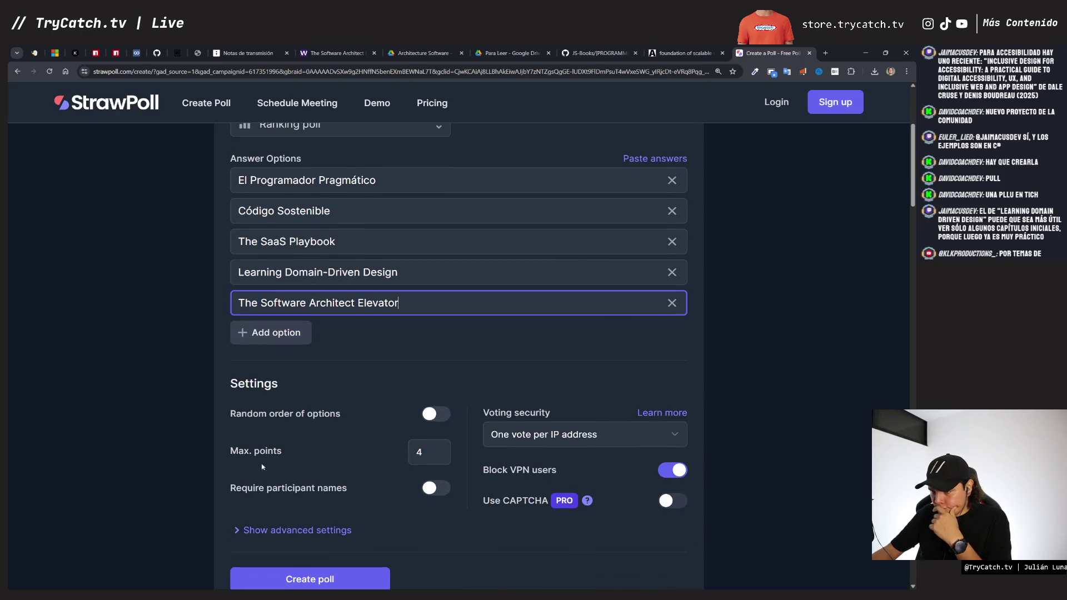
scroll(373, 458, down, 2)
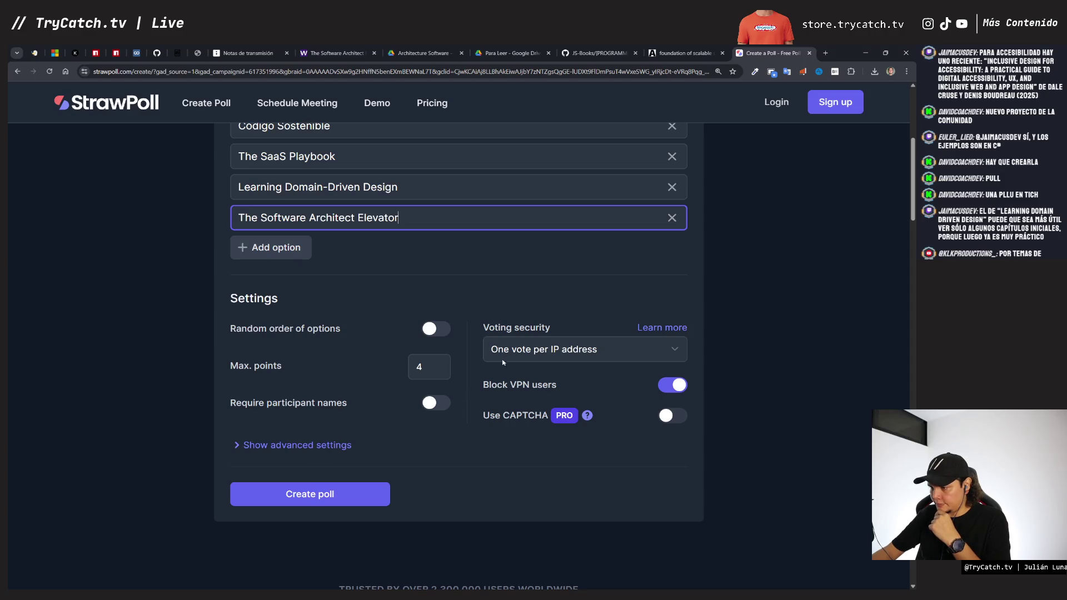
Step: Publish the ranking poll and copy its share link
click(325, 487)
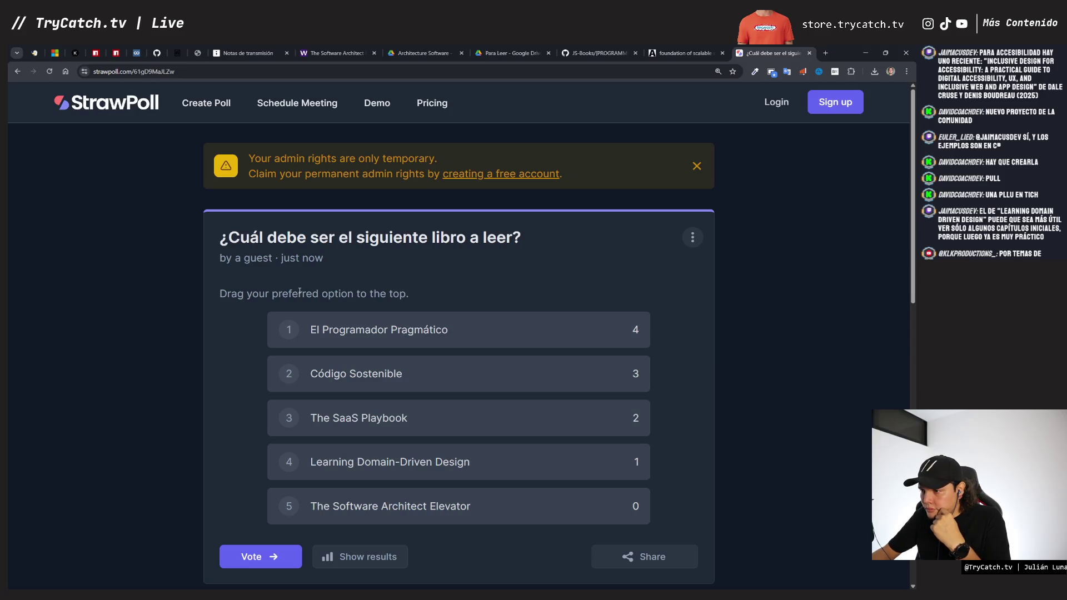
scroll(299, 291, down, 5)
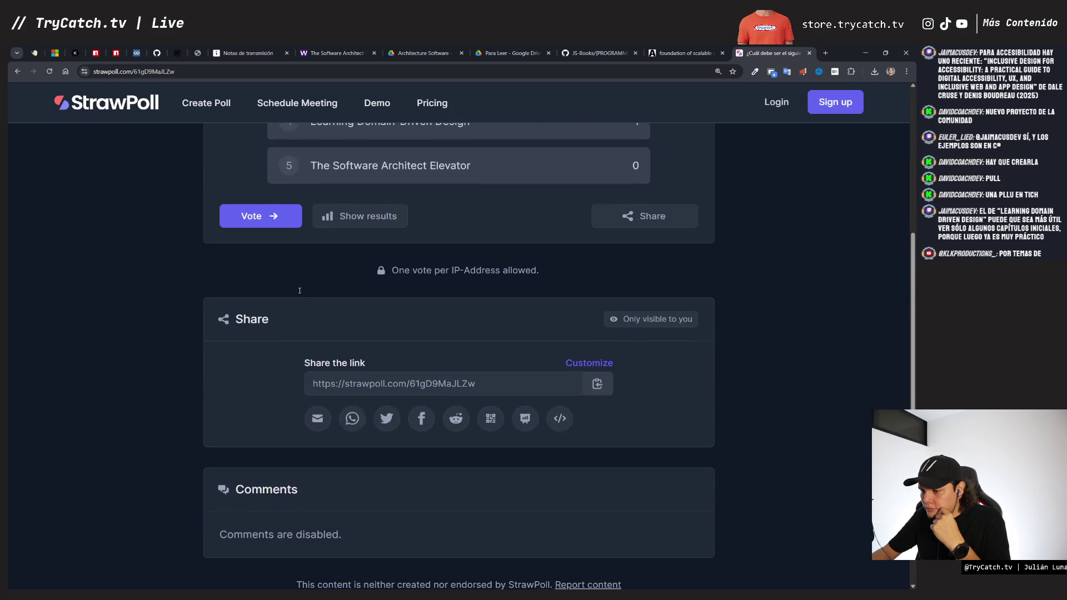
click(597, 383)
scroll(439, 350, up, 6)
scroll(419, 286, down, 1)
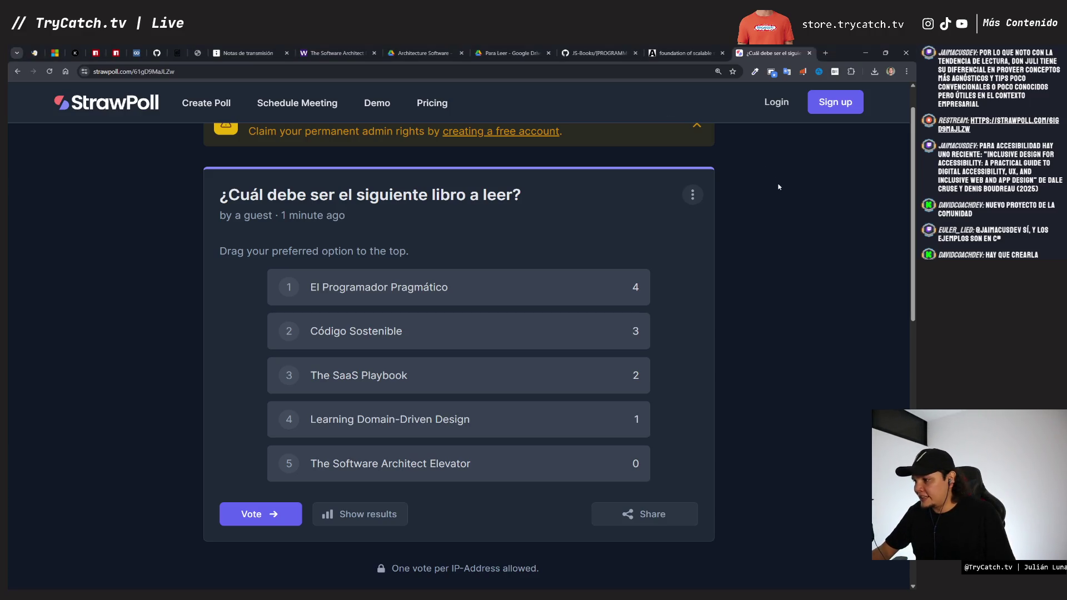
scroll(778, 187, down, 1)
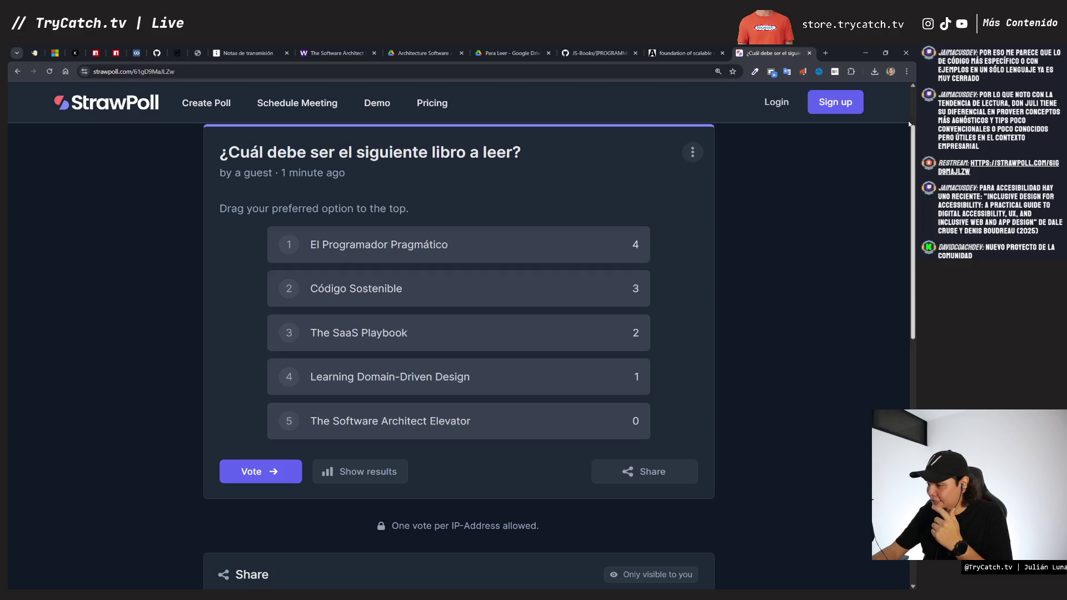
click(826, 54)
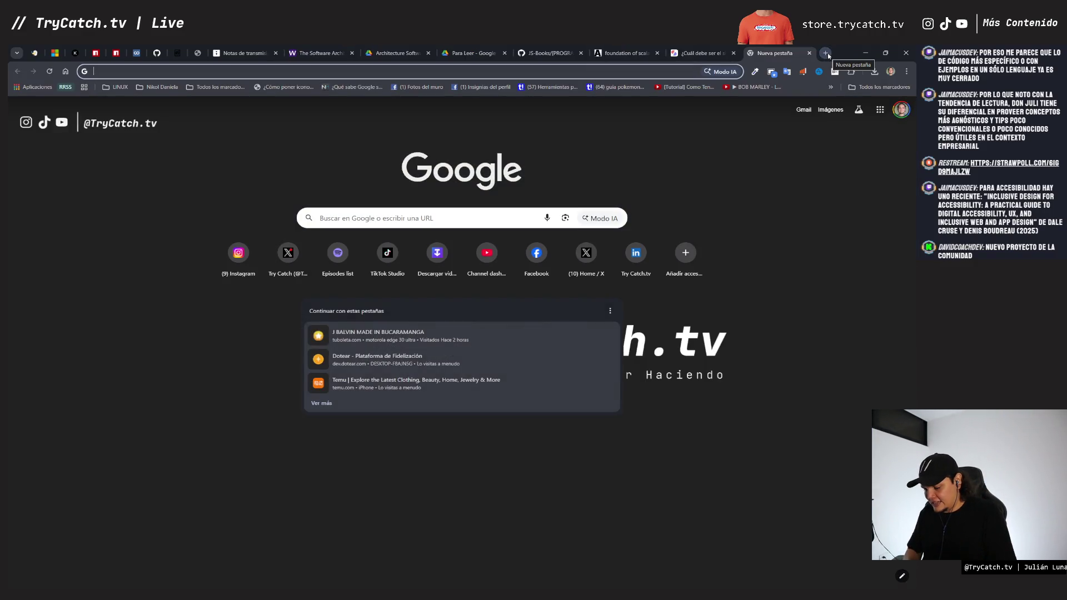
text(cracking the codin)
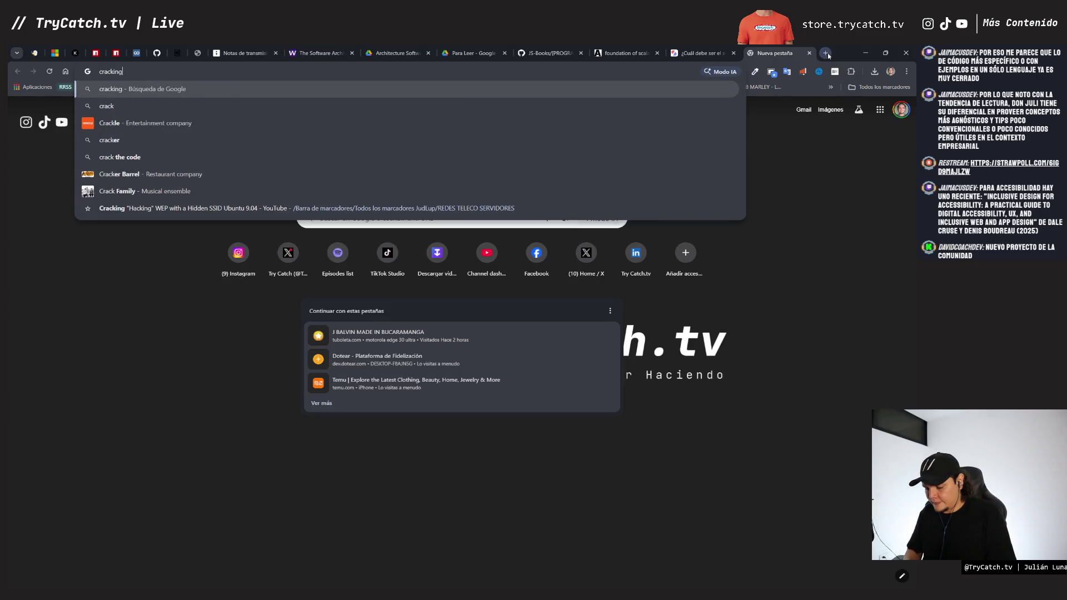
text(g)
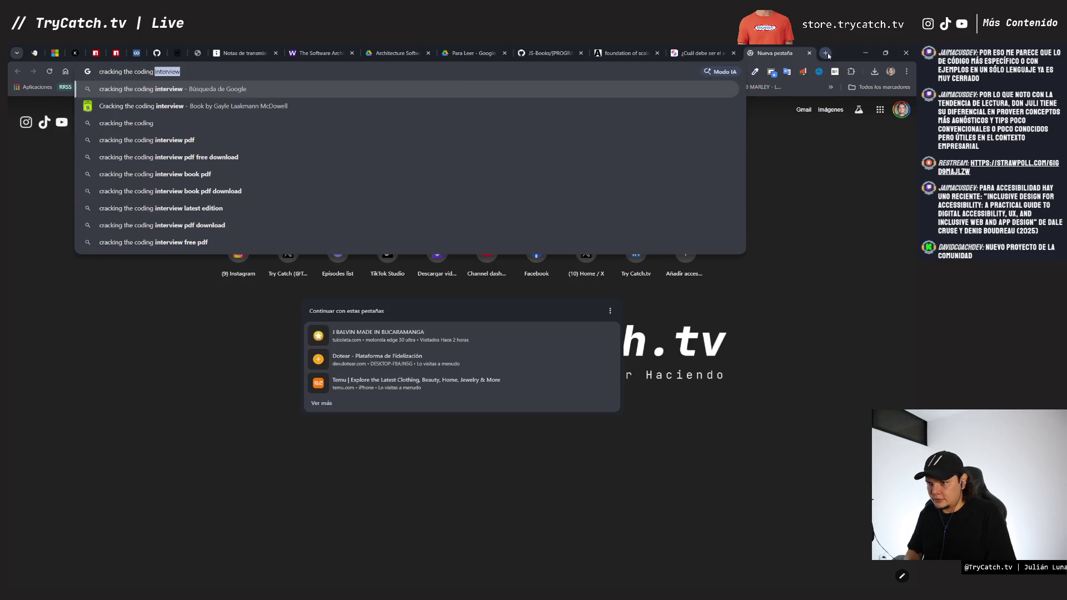
key(Down)
key(Return)
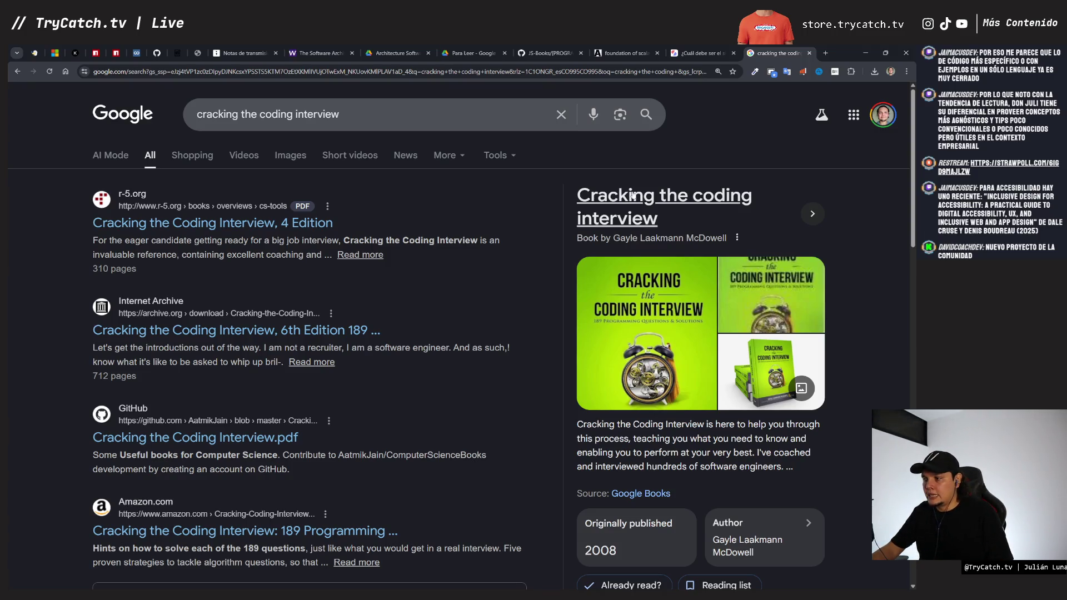
key(ctrl+w)
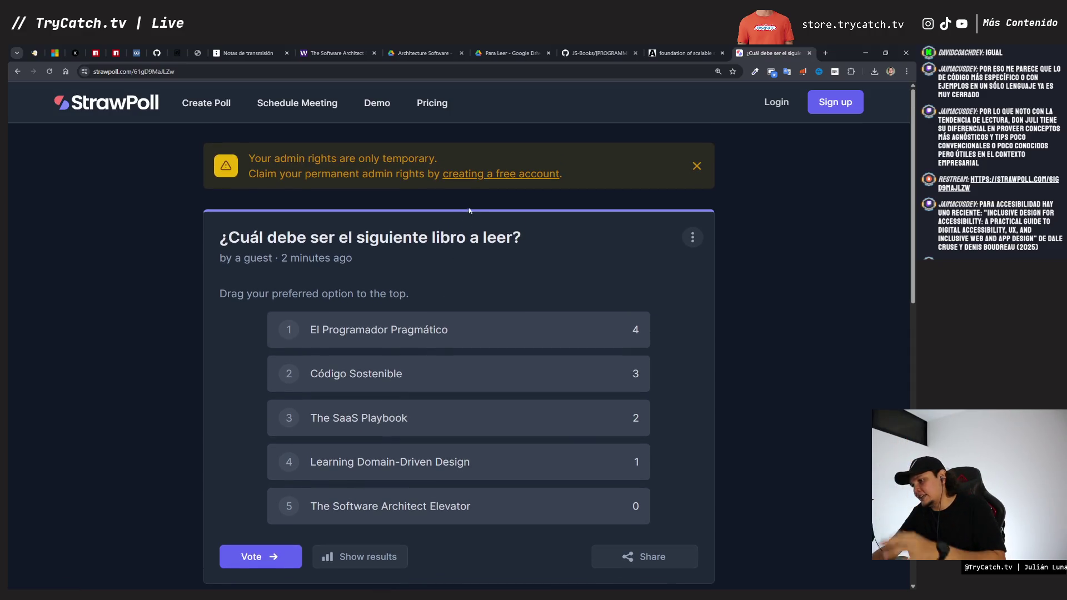
click(486, 182)
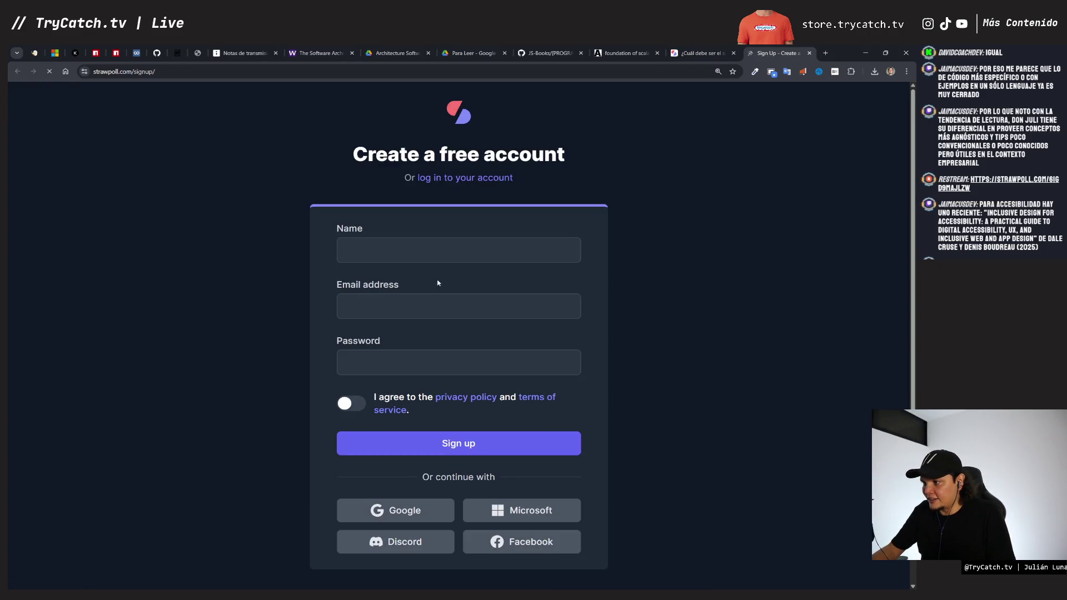
click(428, 511)
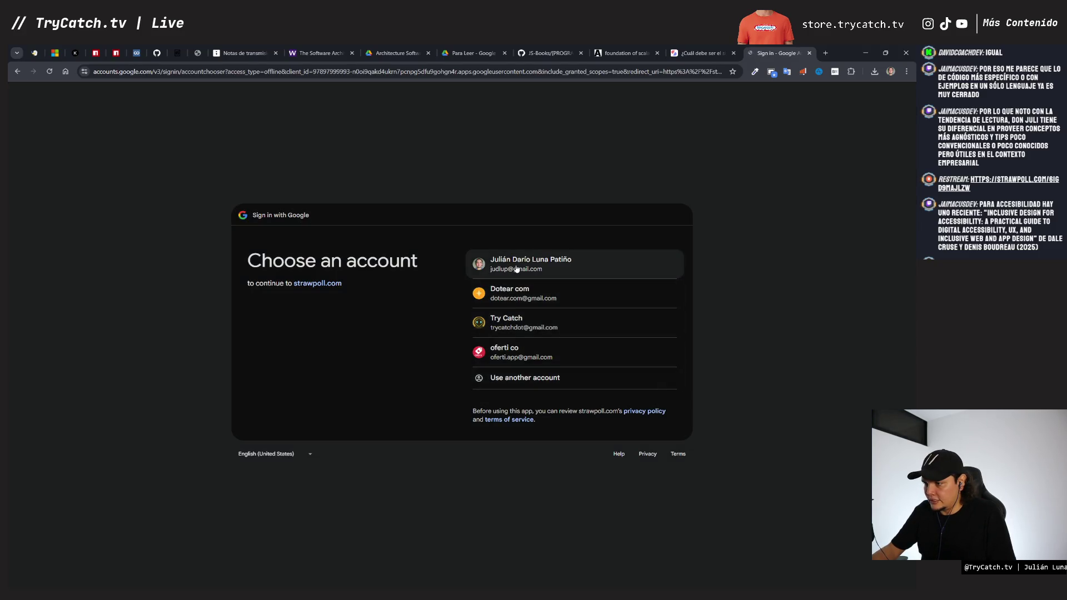
click(516, 333)
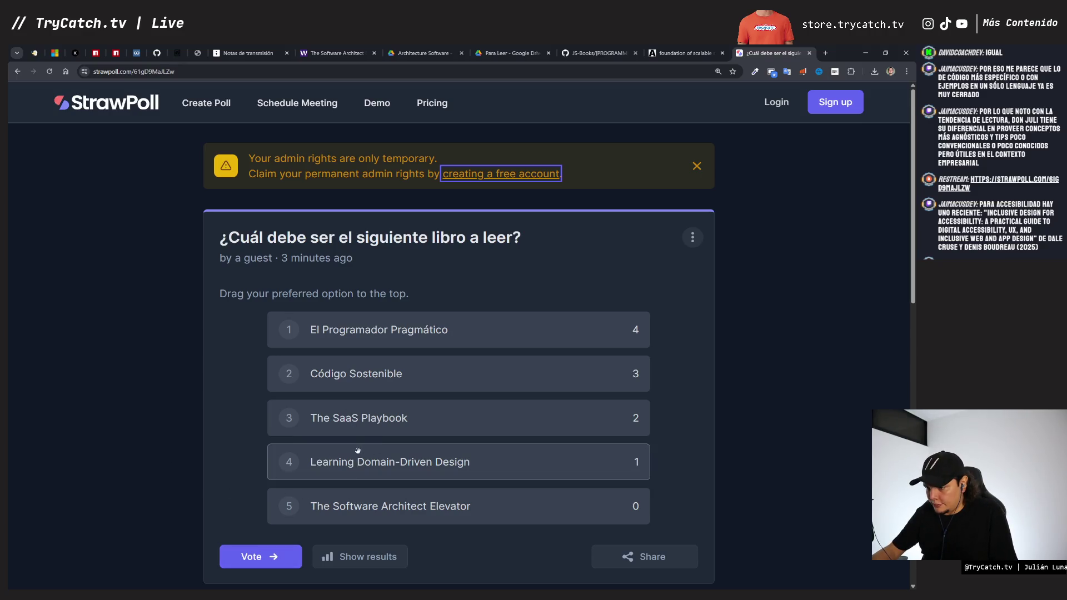
Step: Rank The SaaS Playbook first, The Software Architect Elevator second, Código Sostenible last, and vote
mouse_move(354, 418)
mouse_down()
mouse_move(353, 318)
mouse_move(353, 332)
mouse_up()
scroll(241, 478, down, 1)
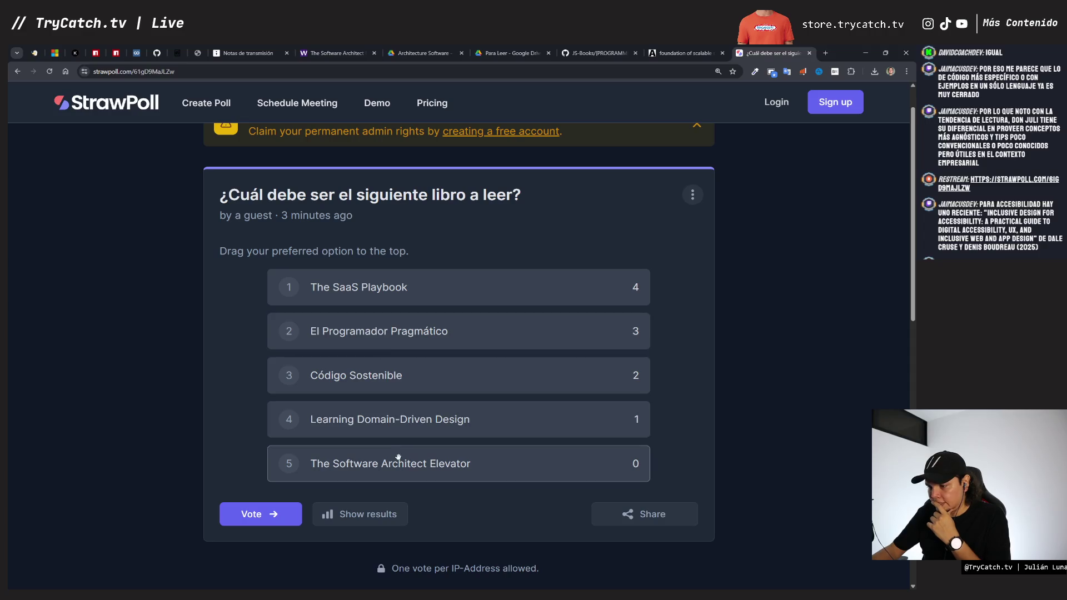
drag(398, 460, 398, 331)
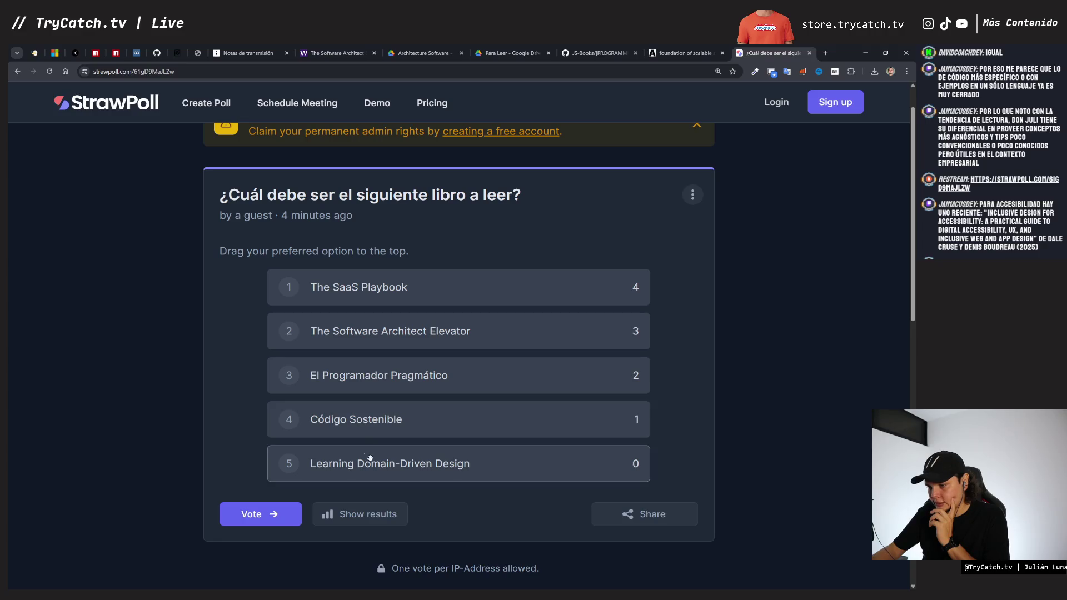
drag(362, 420, 366, 468)
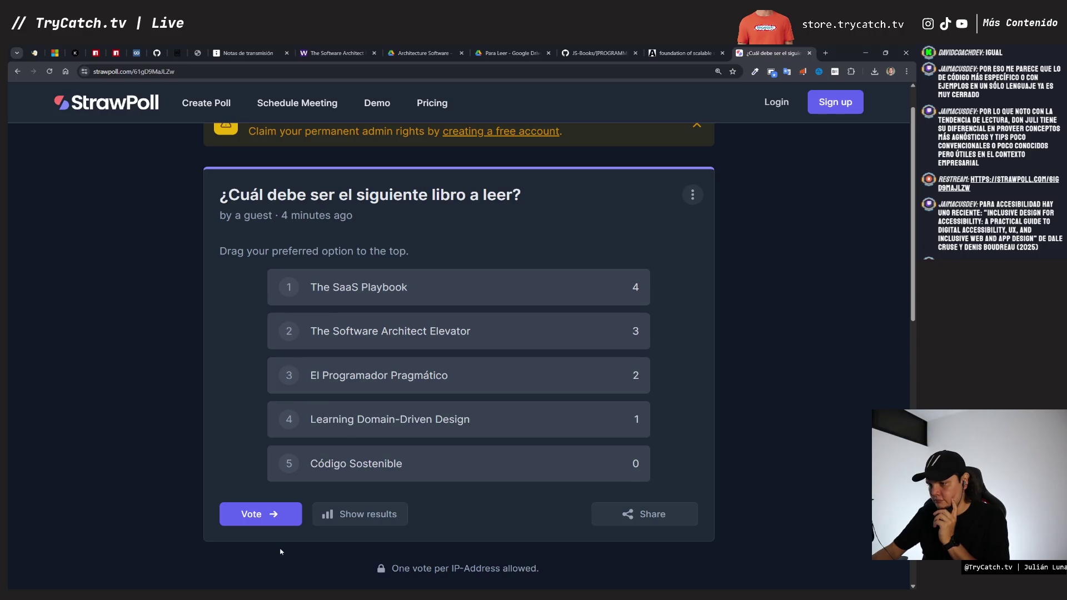
click(270, 511)
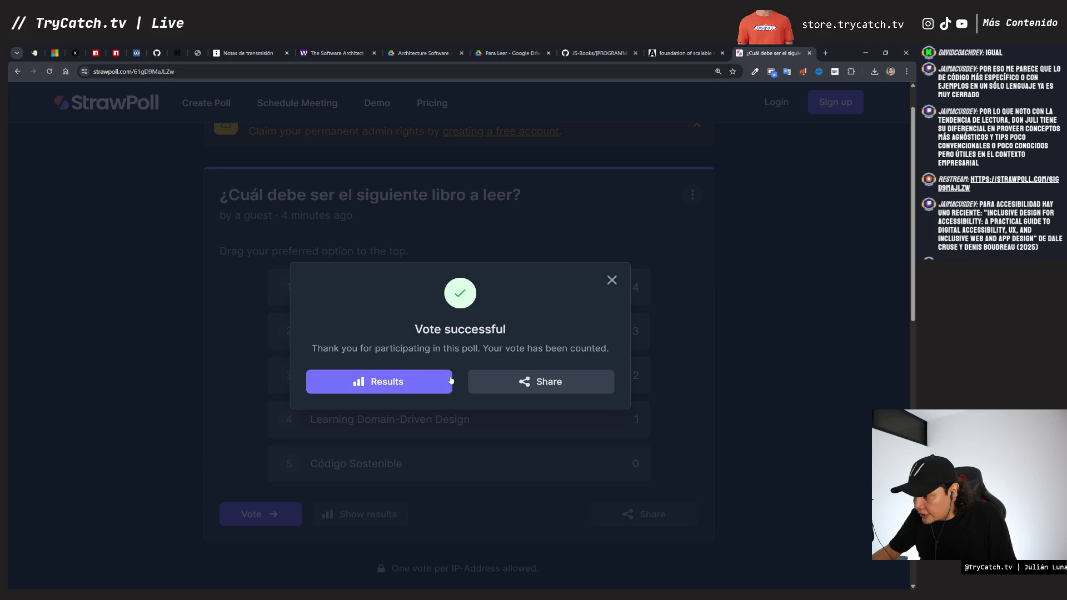
Step: Review the results: 8 votes, El Programador Pragmático leading with 25 points over The SaaS Playbook's 23
click(420, 381)
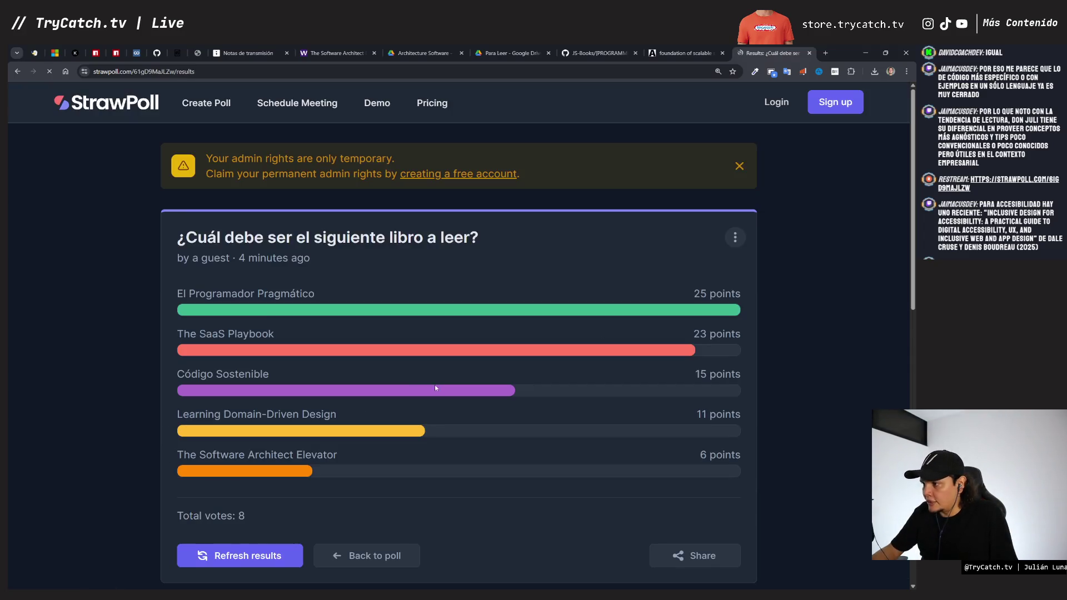
scroll(248, 489, down, 1)
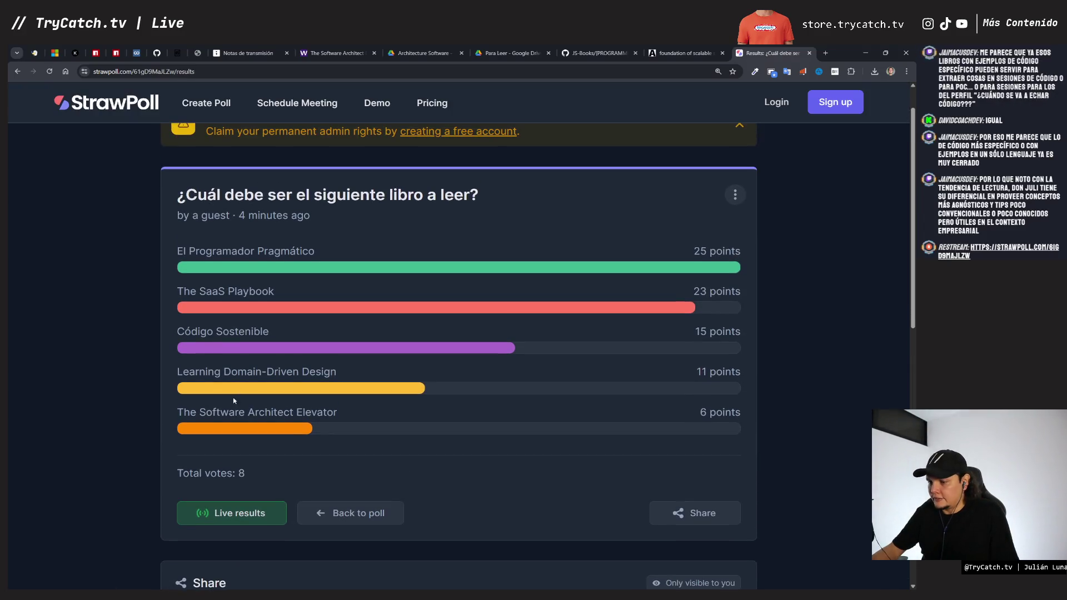
scroll(326, 482, up, 1)
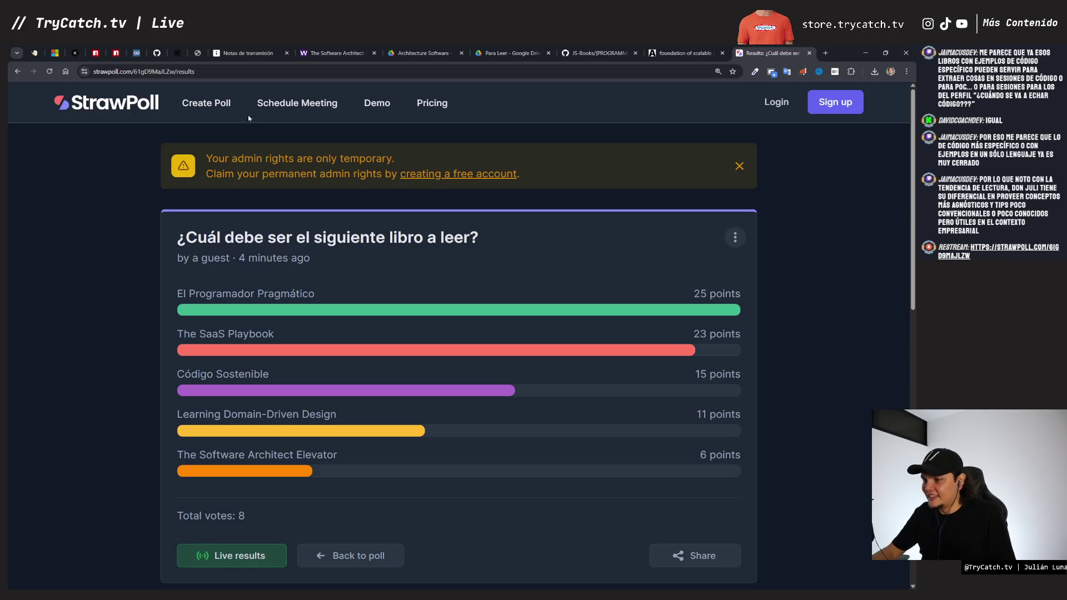
scroll(221, 288, down, 1)
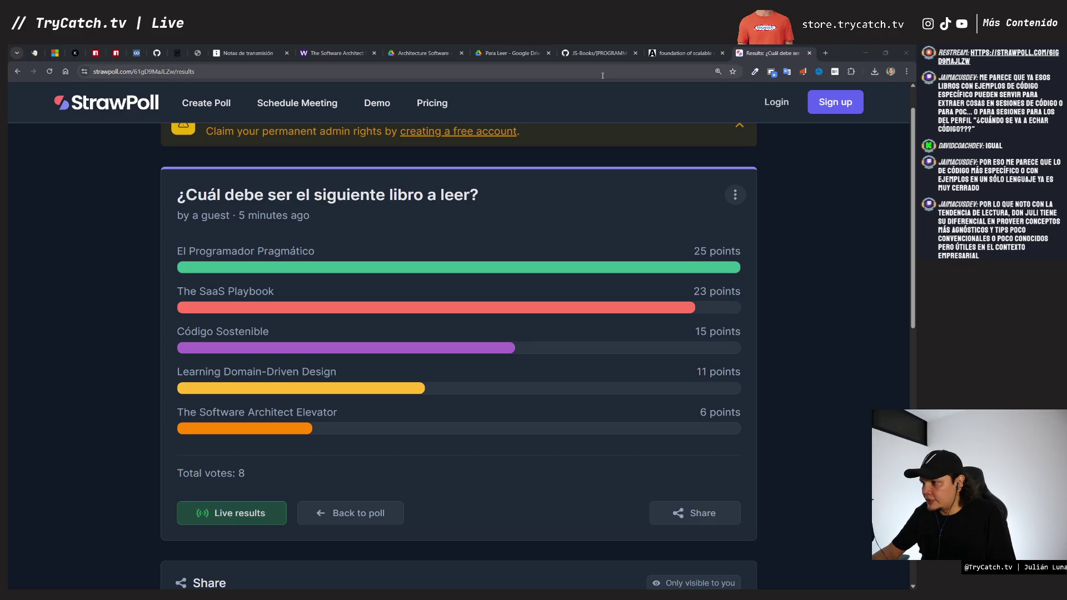
click(679, 54)
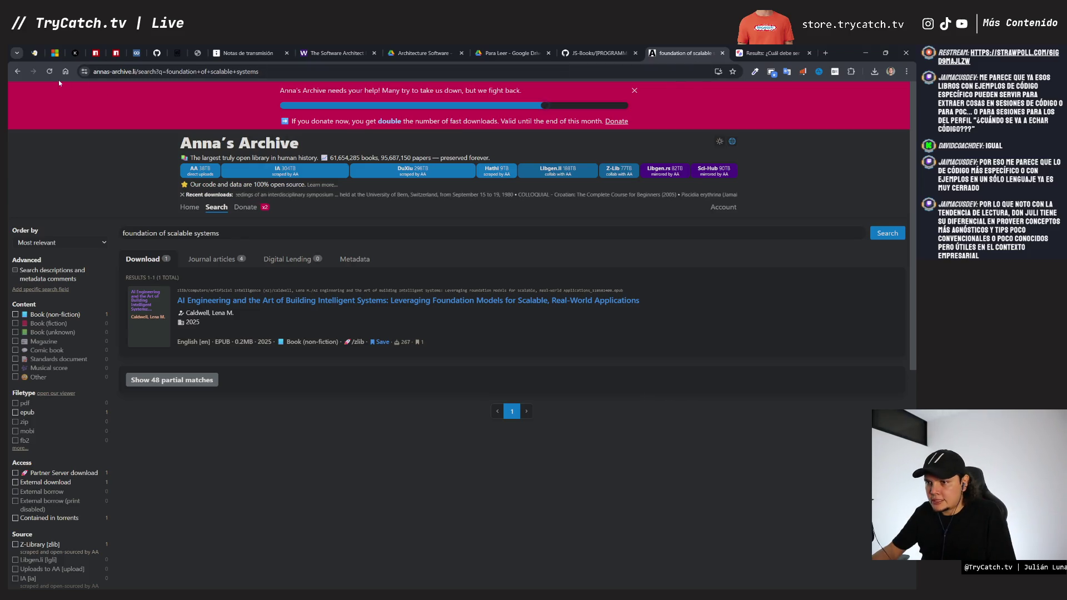
Step: Bookmark the Anna's Archive home page in the Tryckers folder
click(239, 143)
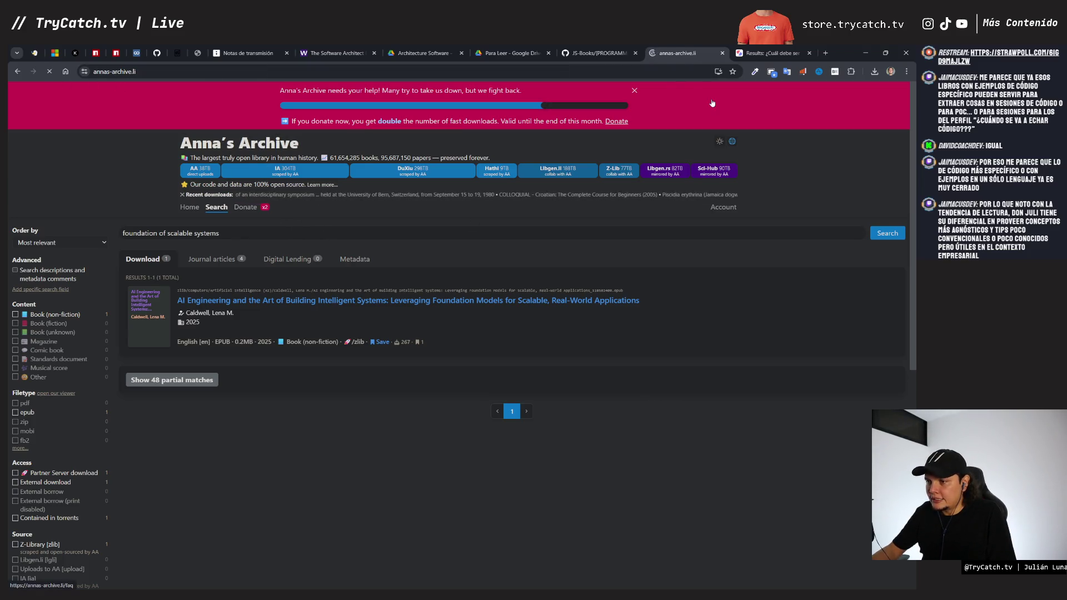
click(732, 71)
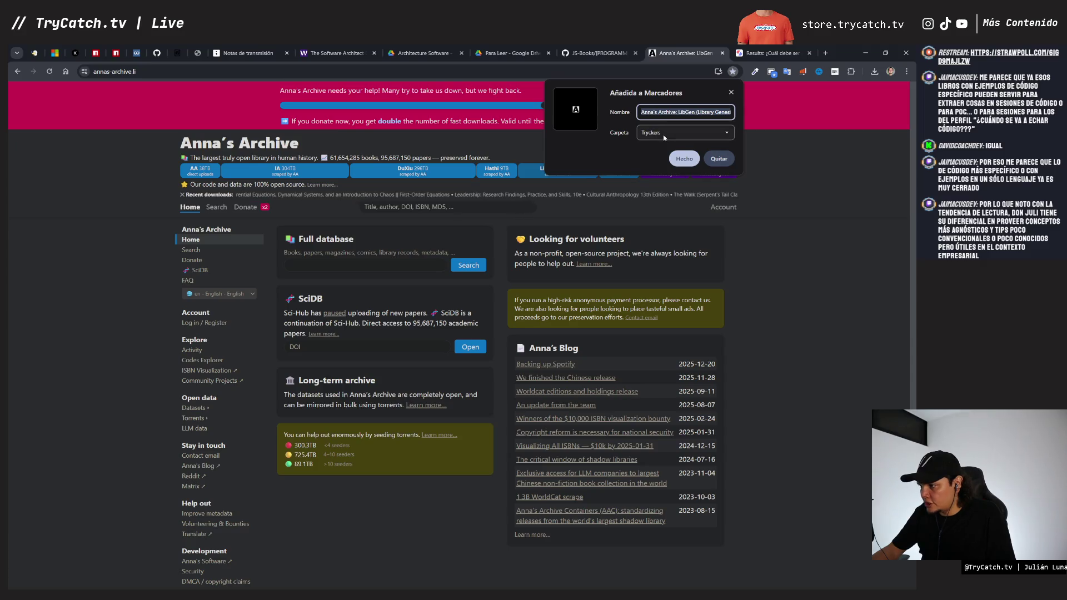
click(664, 133)
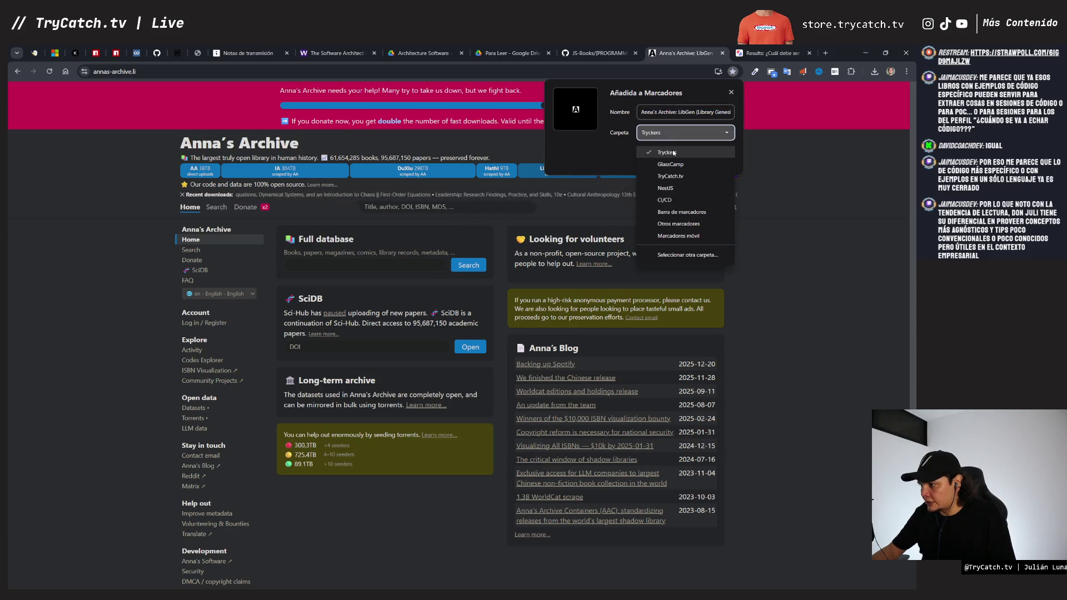
click(673, 152)
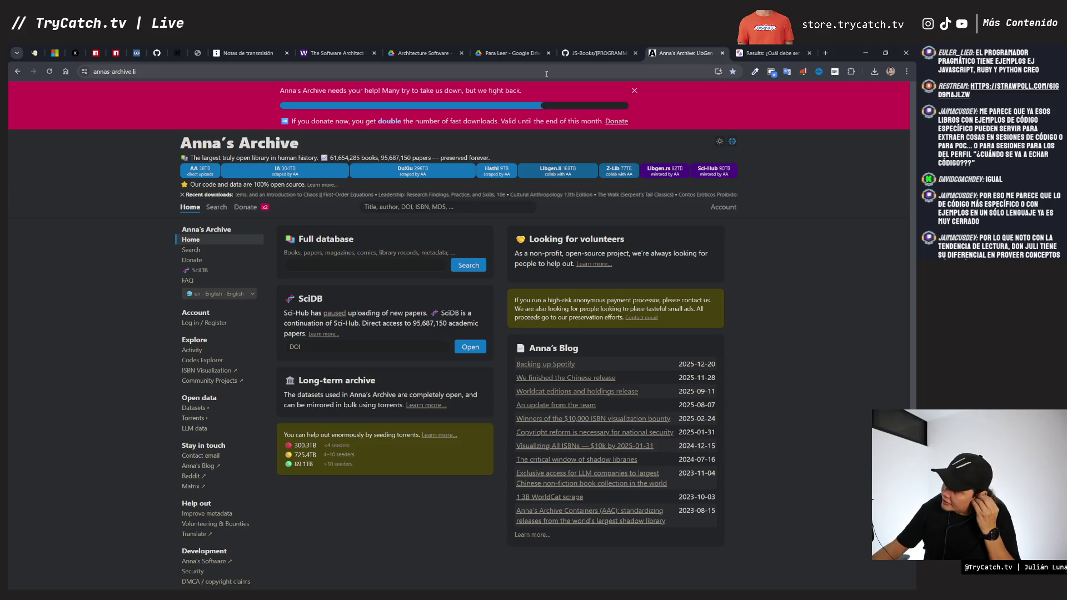
click(333, 53)
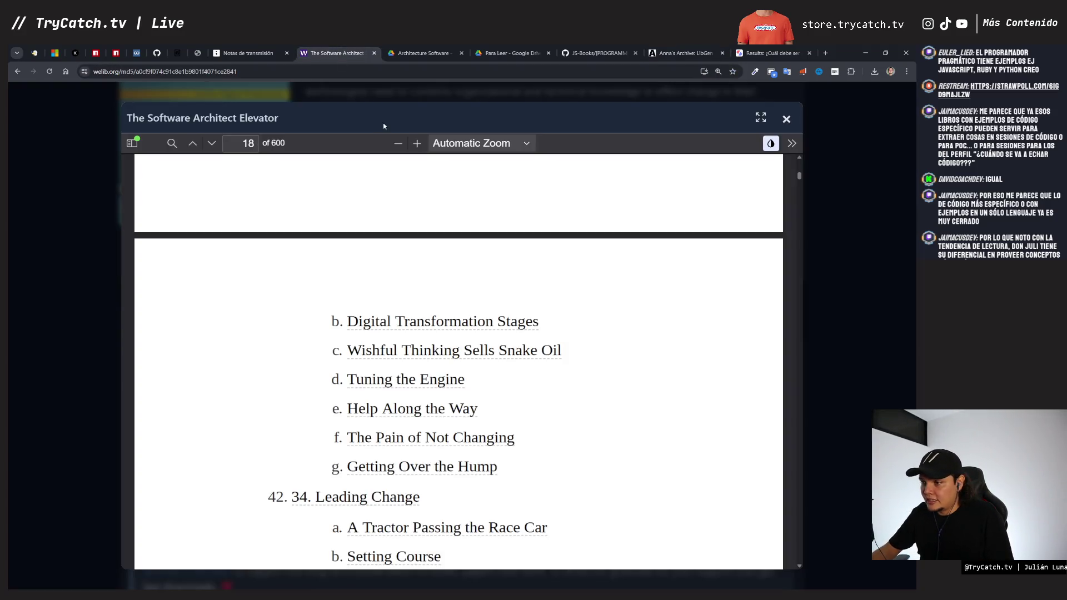
Step: Close the book reader and bookmark the WeLib home page in Tryckers
click(77, 142)
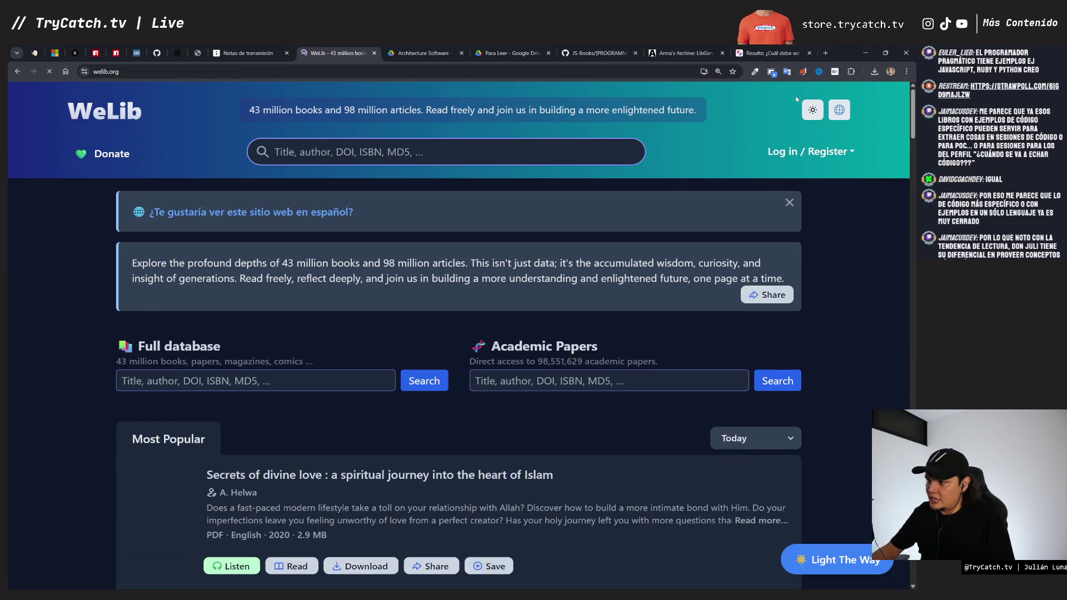
click(732, 71)
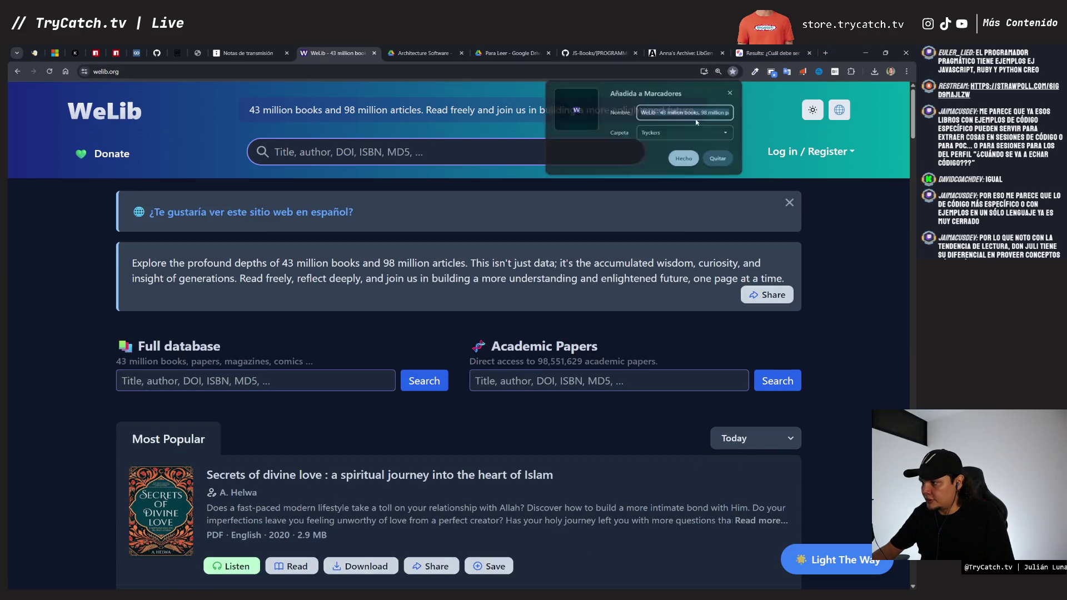
click(683, 159)
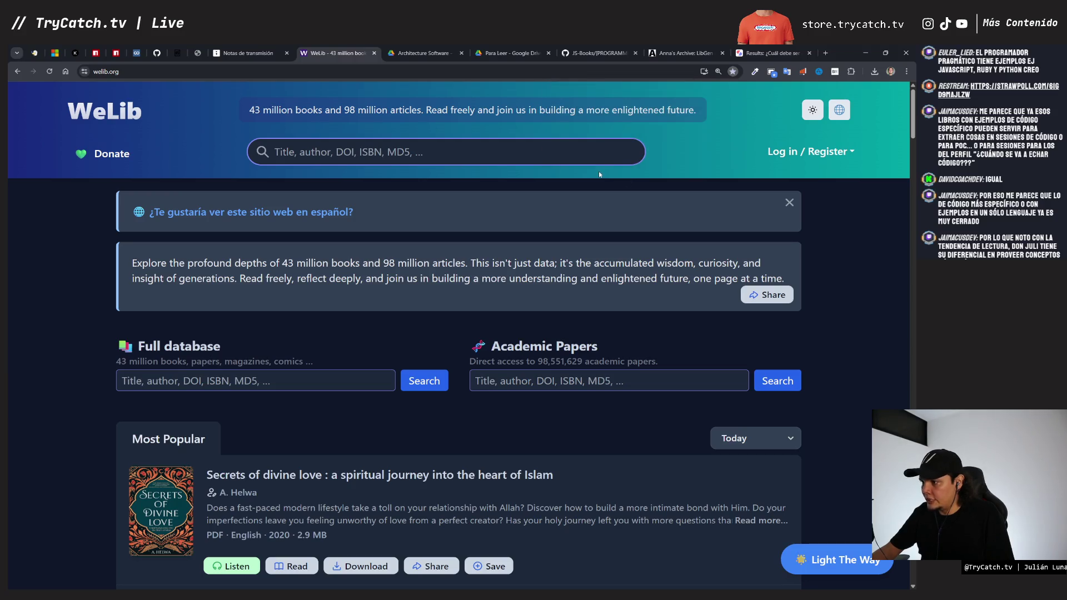
Step: Move the Anna's Archive tab beside WeLib, glance at the board, then show StrawPoll results
drag(675, 55, 421, 54)
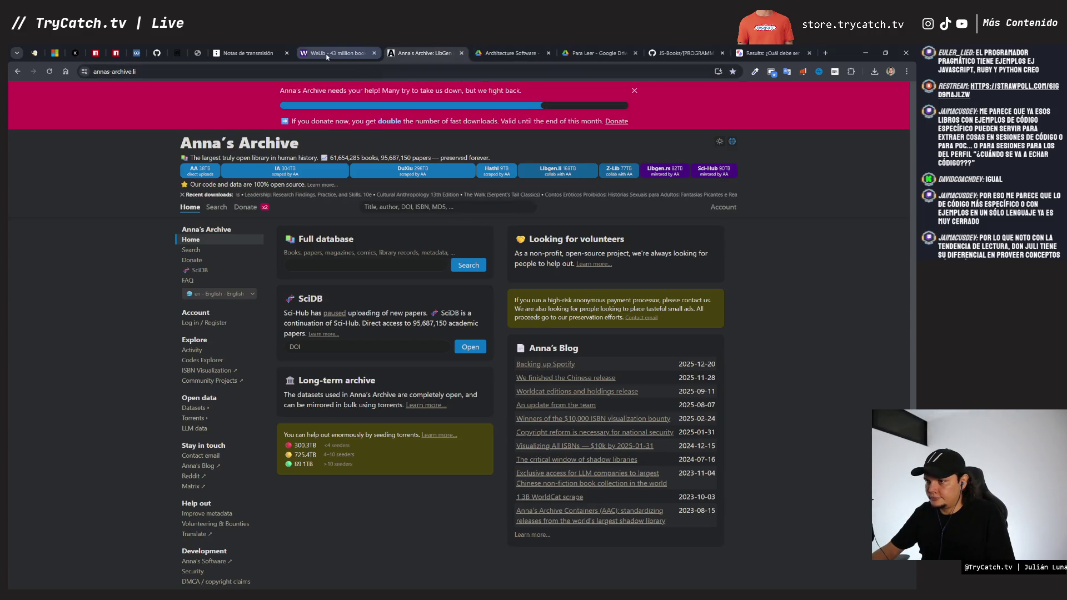
click(251, 53)
scroll(655, 176, up, 3)
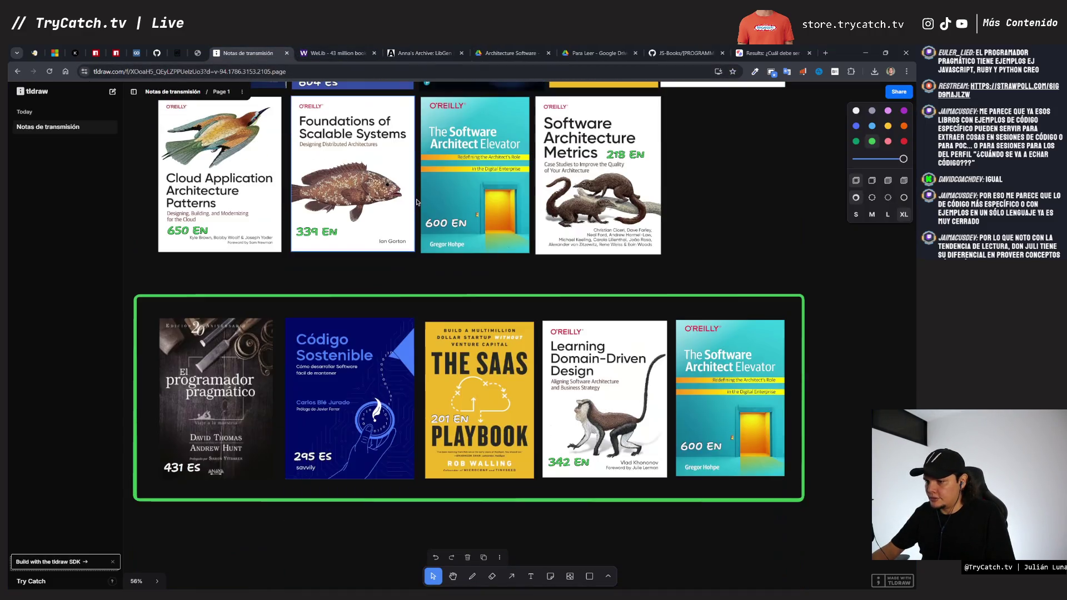
scroll(655, 176, down, 1)
click(772, 53)
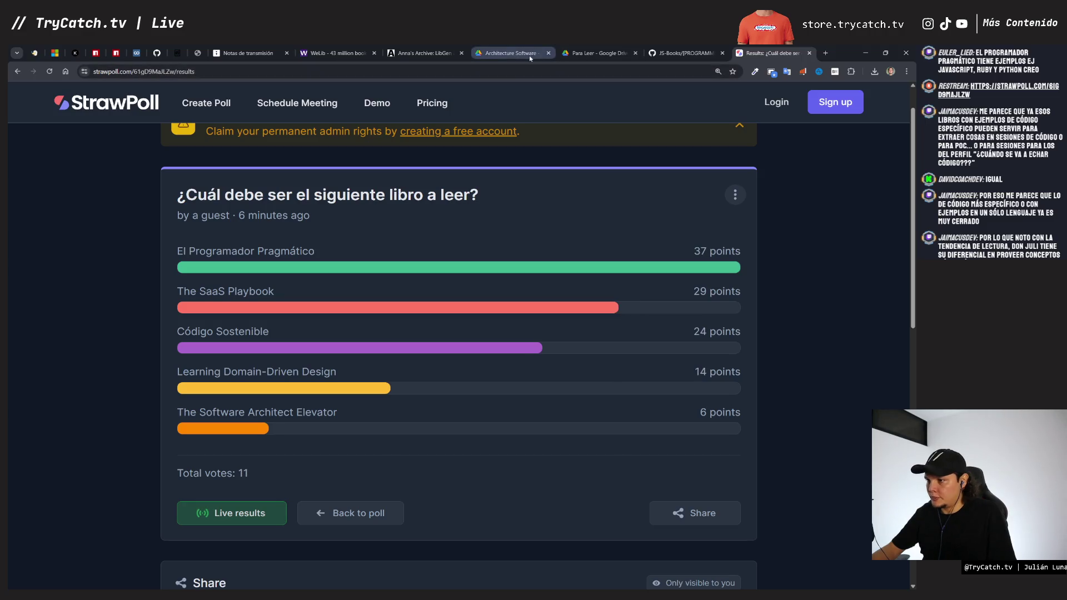
click(588, 54)
Step: Open the El Programador Pragmático PDF from Para Leer and sweep through its pages
double_click(289, 233)
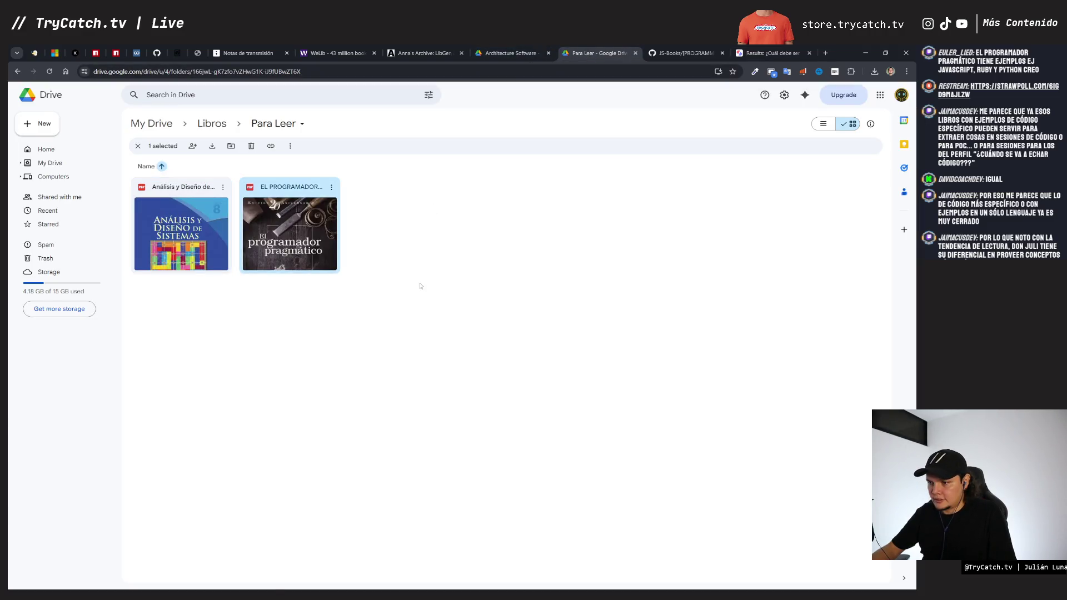
scroll(474, 334, down, 8)
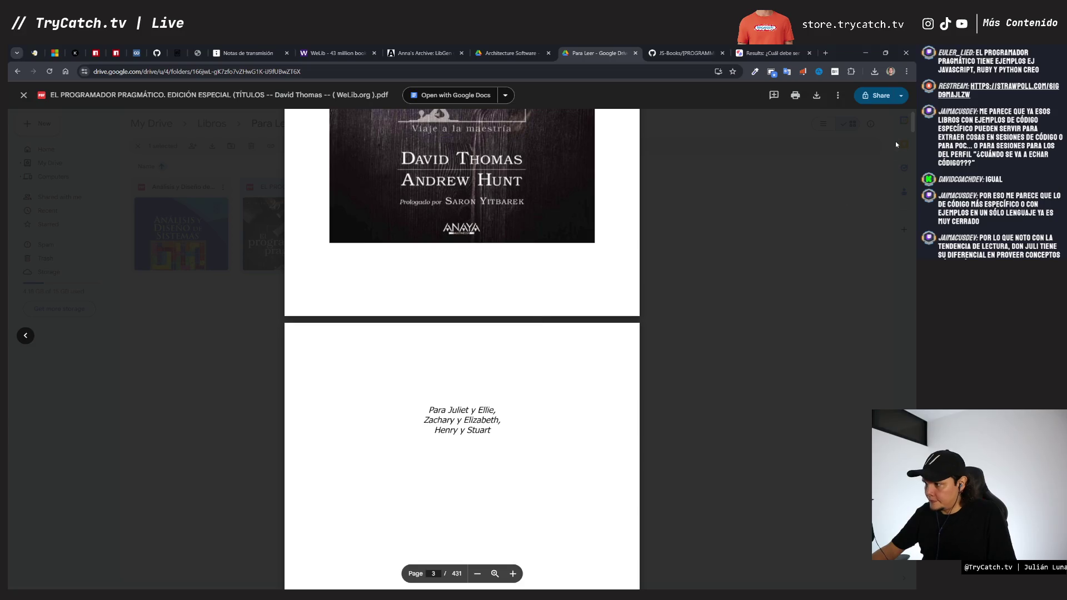
drag(910, 127, 911, 436)
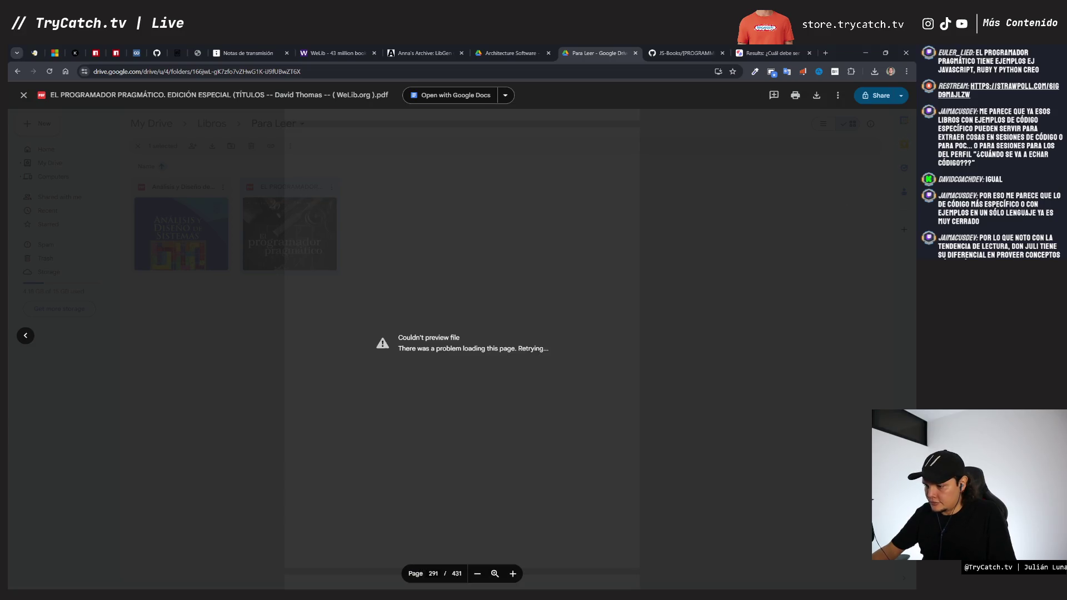
scroll(491, 336, up, 10)
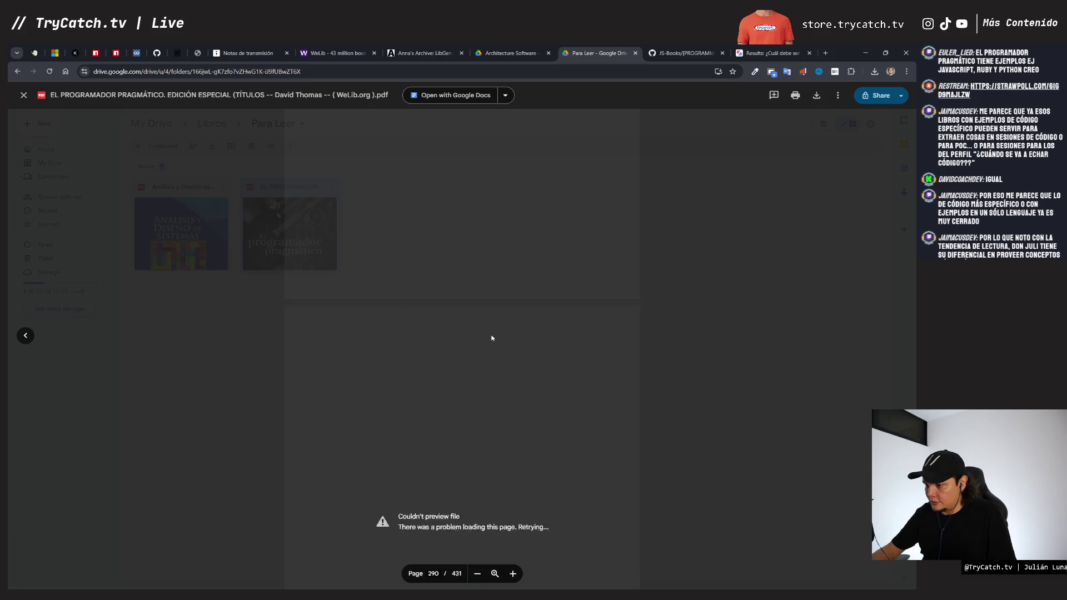
mouse_move(911, 433)
mouse_down()
mouse_move(912, 272)
mouse_move(882, 144)
mouse_up()
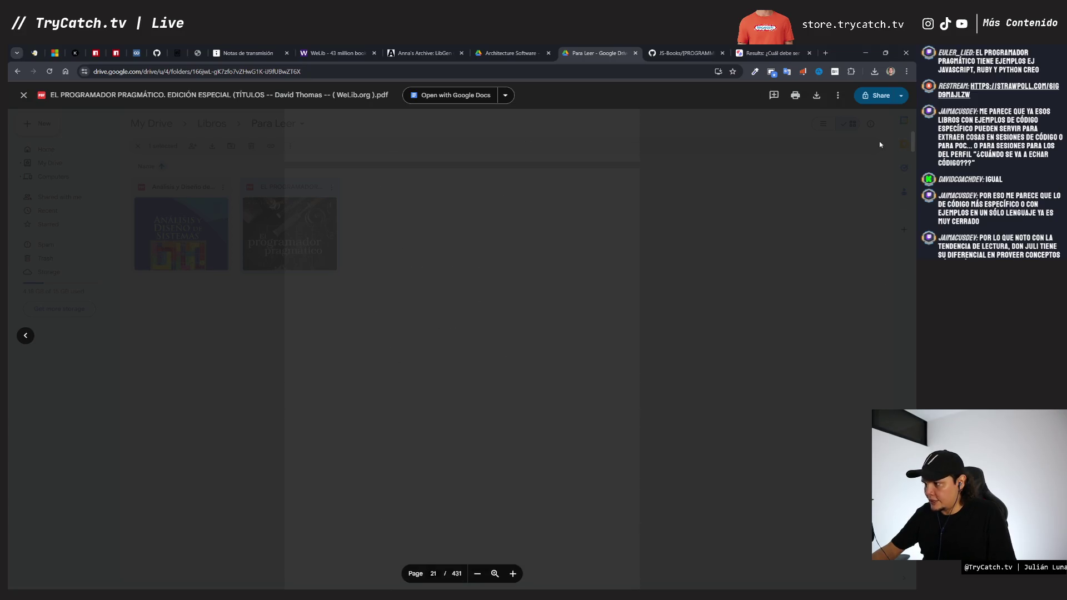
Step: Skim forward through the PDF to page 167 on design by contract
scroll(543, 332, down, 15)
scroll(543, 332, down, 20)
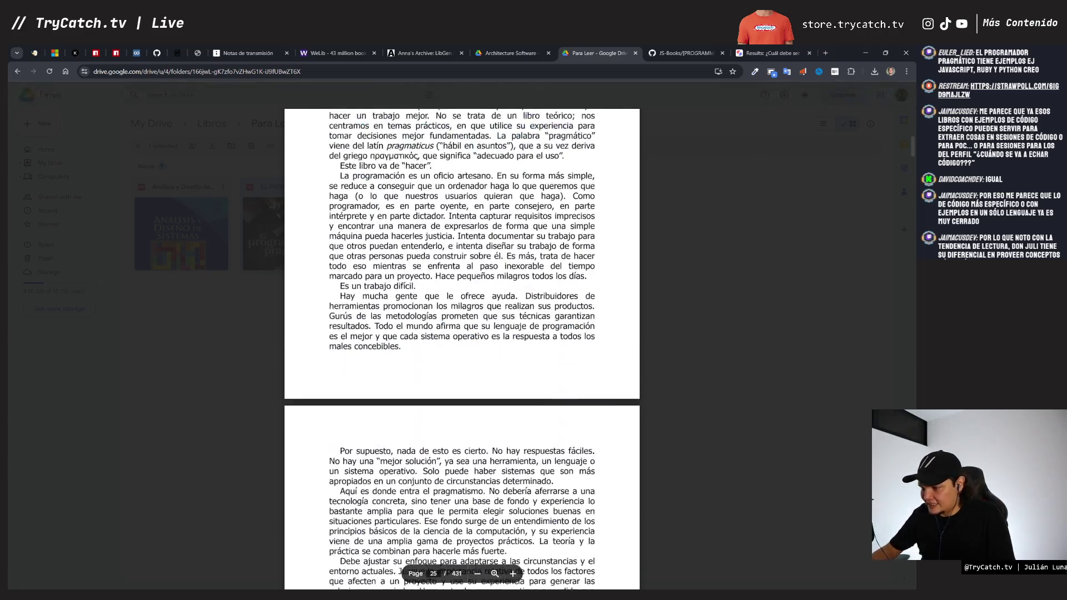
scroll(549, 332, down, 10)
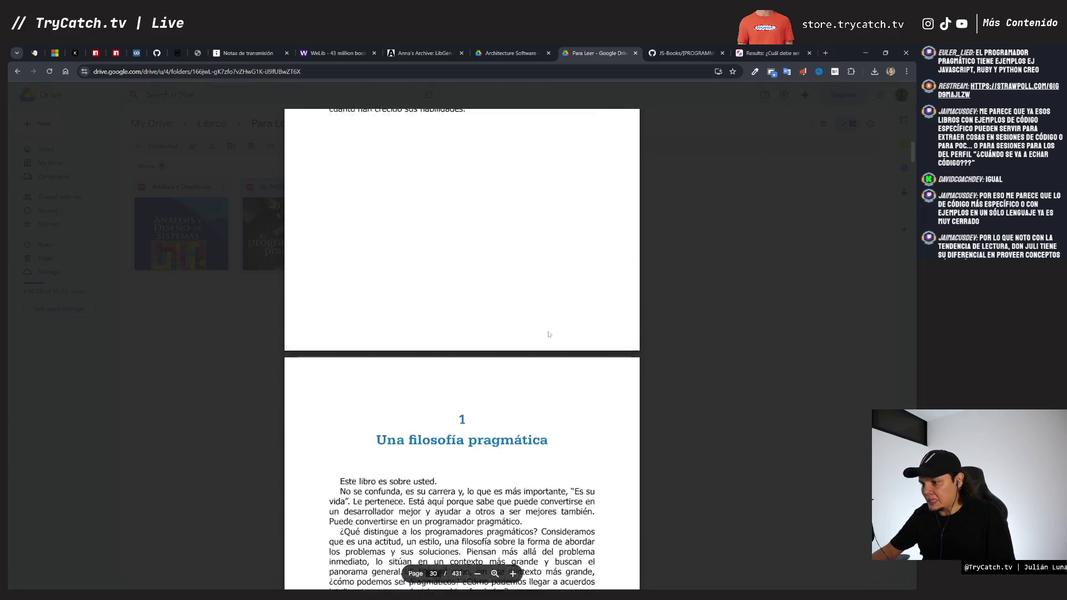
scroll(548, 332, down, 15)
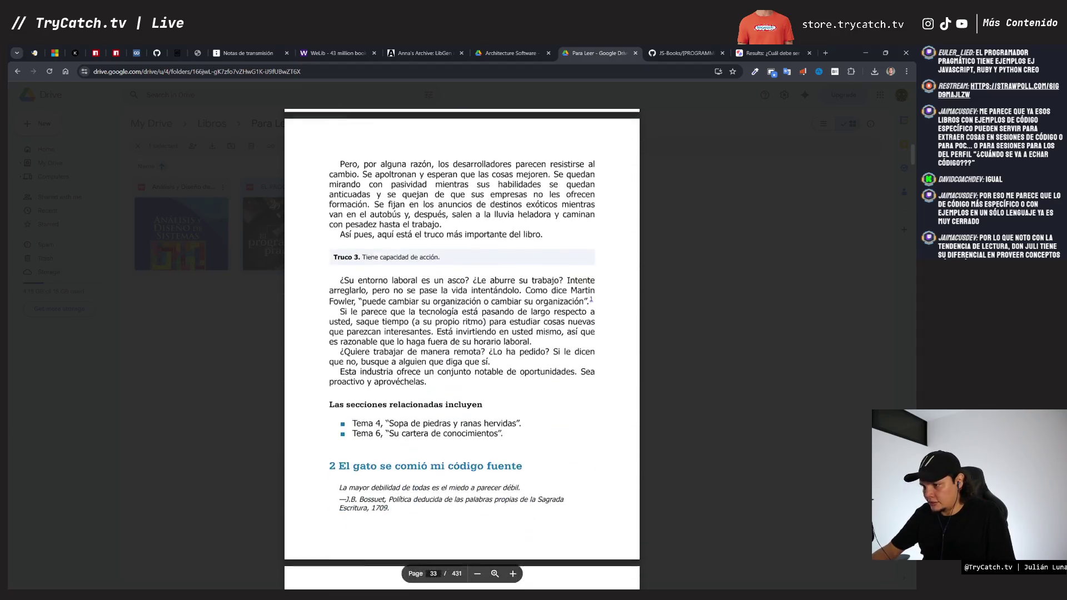
scroll(548, 331, up, 7)
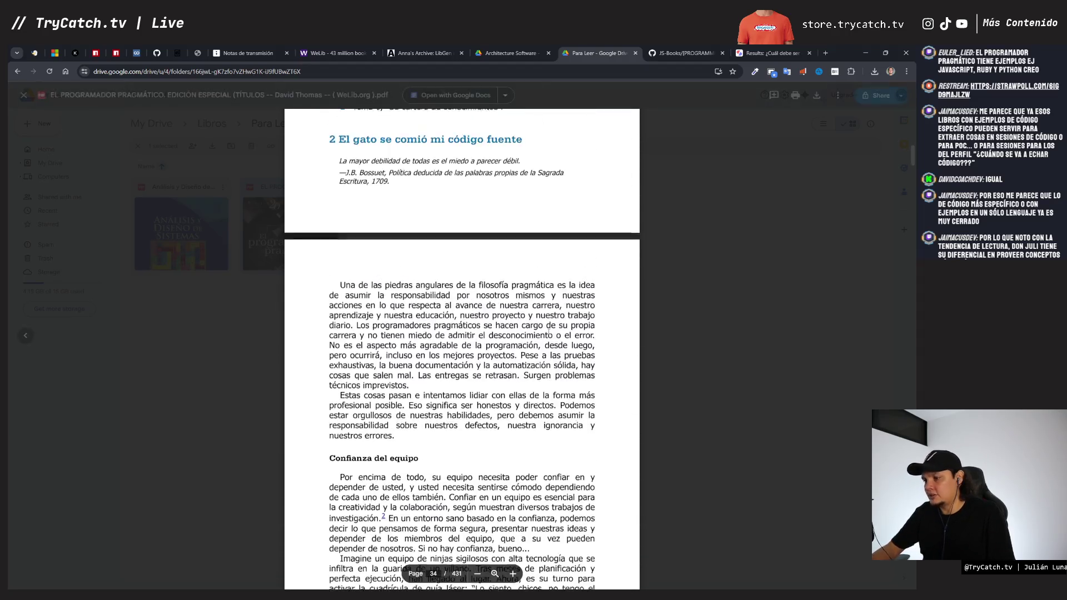
scroll(438, 365, down, 10)
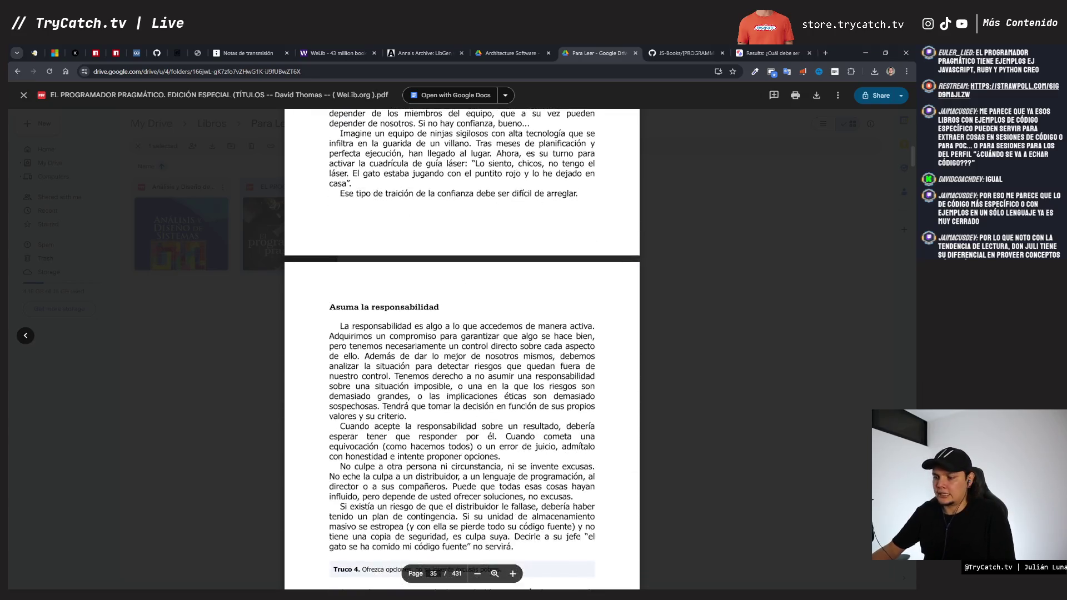
scroll(462, 349, down, 4)
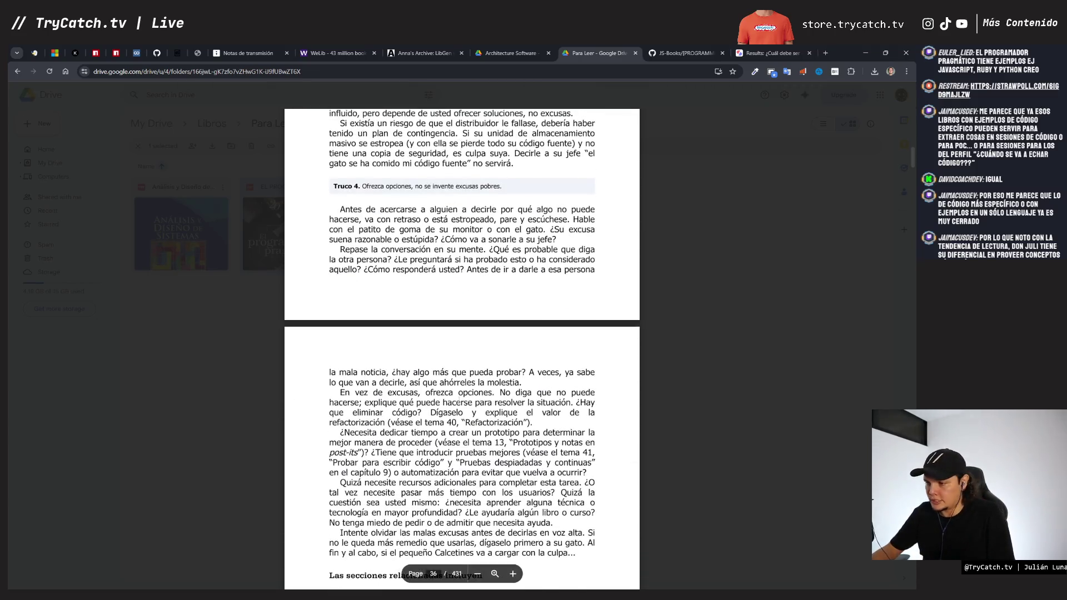
scroll(459, 401, down, 10)
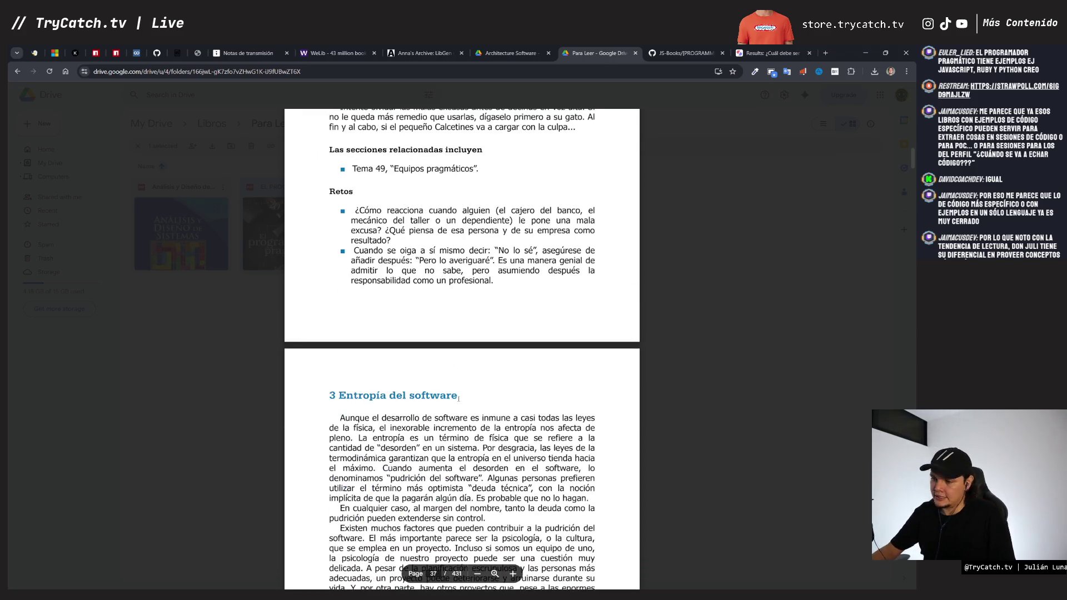
scroll(458, 400, down, 15)
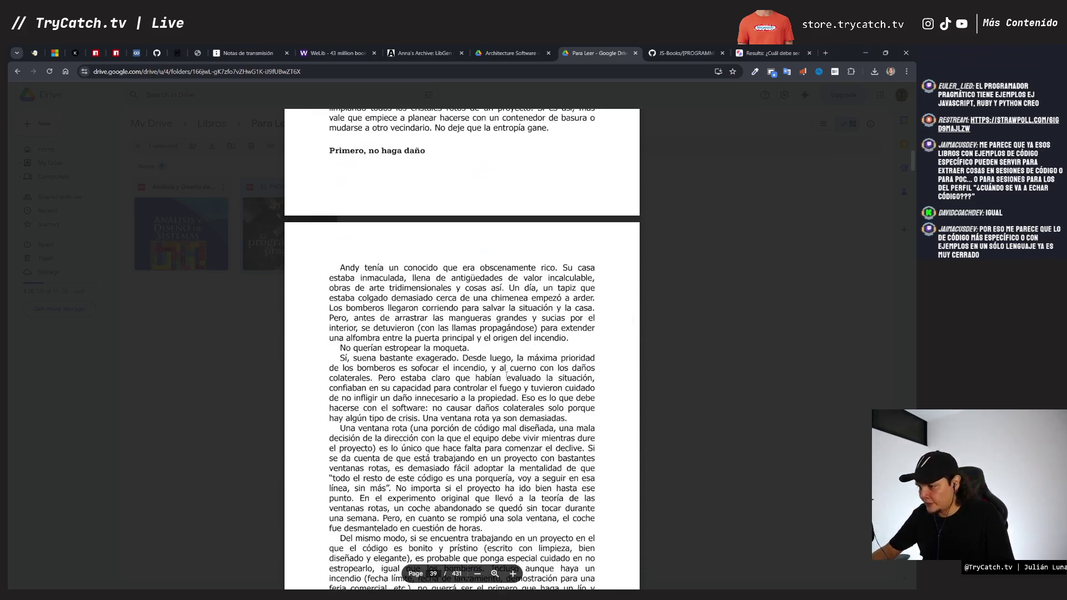
drag(908, 163, 901, 226)
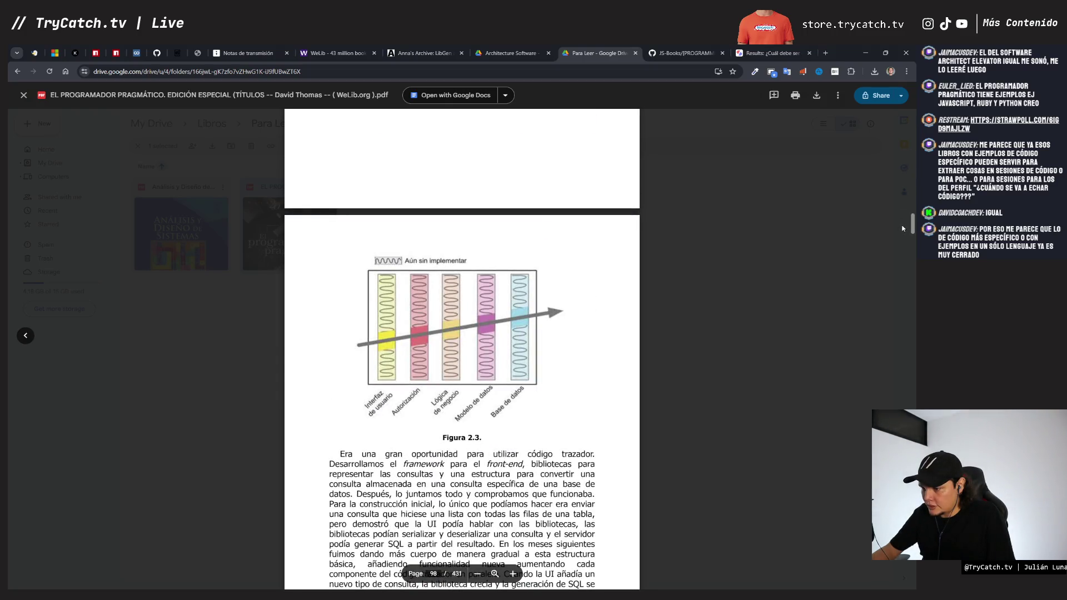
mouse_move(903, 229)
mouse_down()
mouse_move(895, 321)
mouse_move(900, 303)
mouse_up()
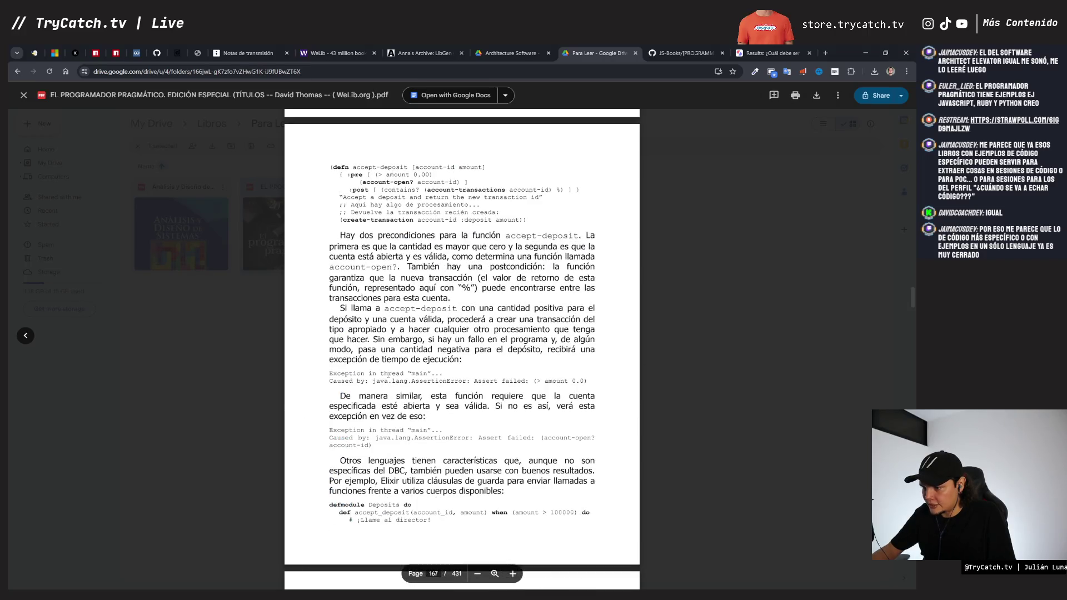
Step: Advance further through the El Programador Pragmático PDF past page 167
scroll(385, 346, up, 5)
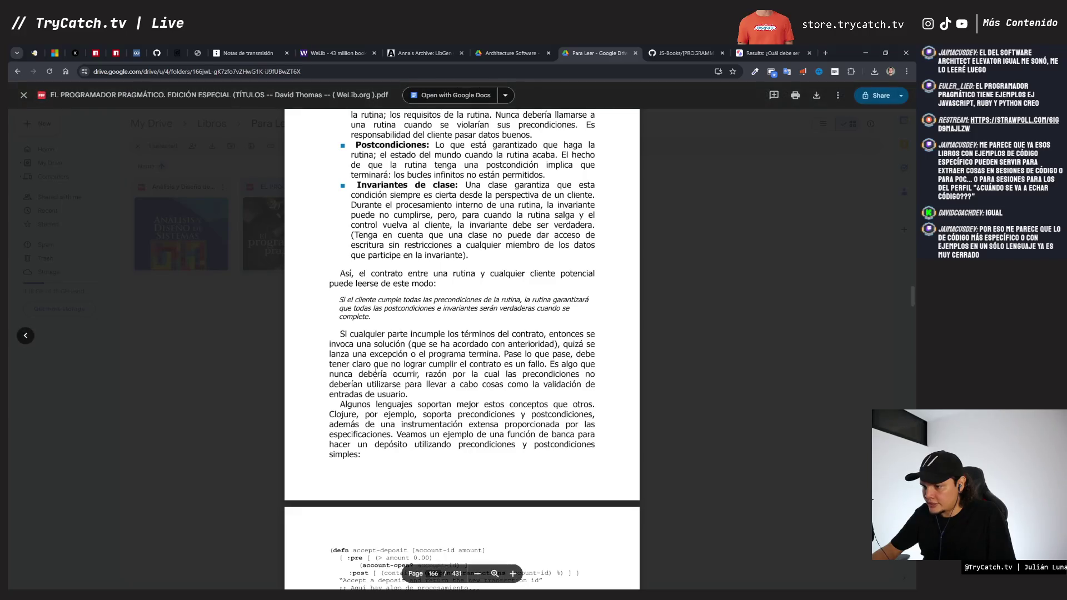
scroll(405, 423, down, 2)
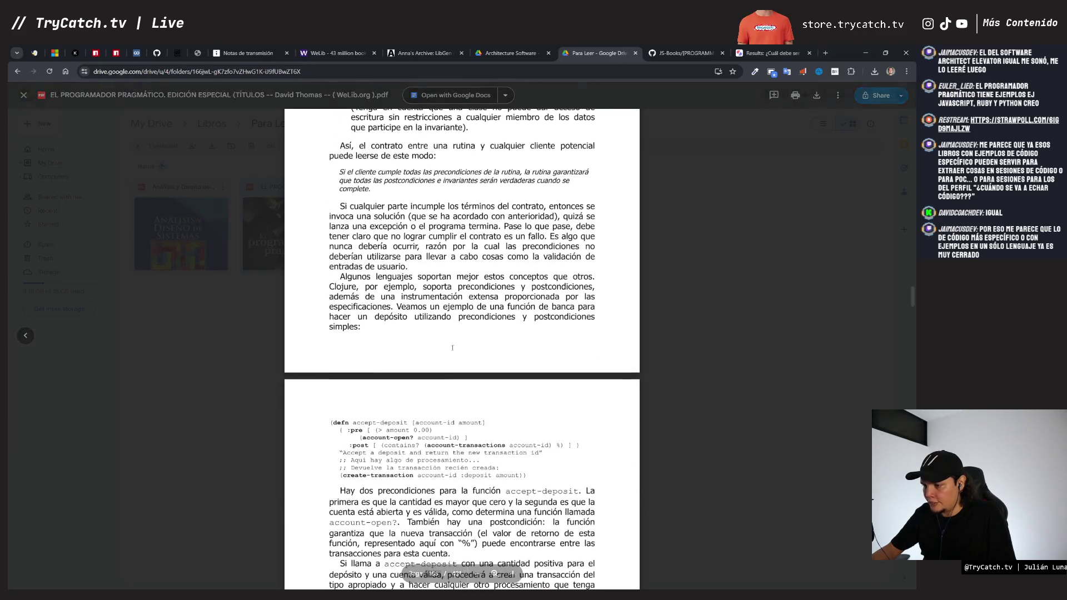
scroll(425, 472, down, 8)
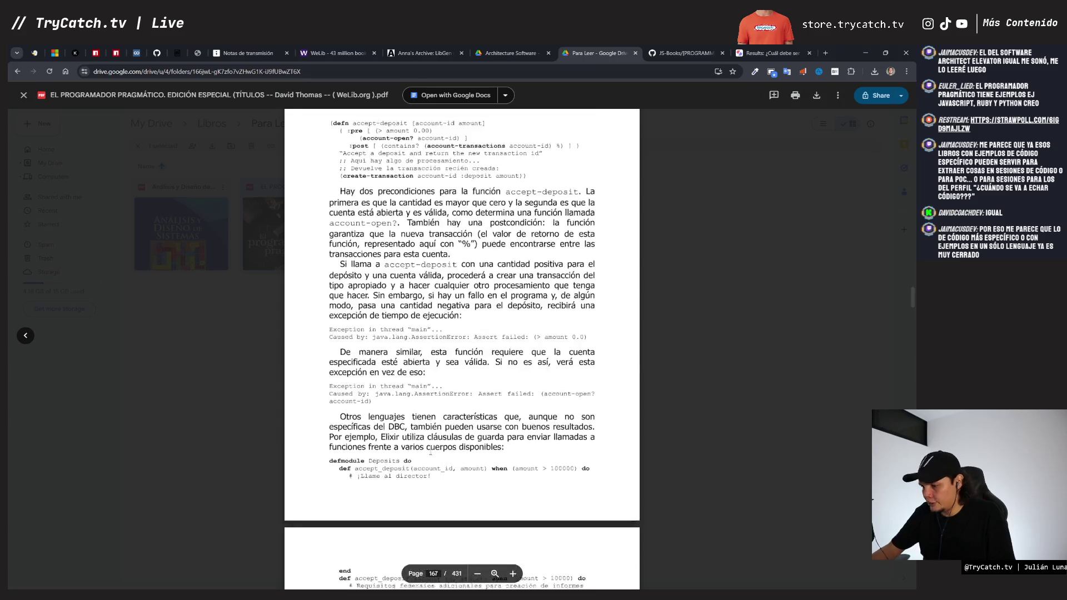
drag(913, 302, 912, 359)
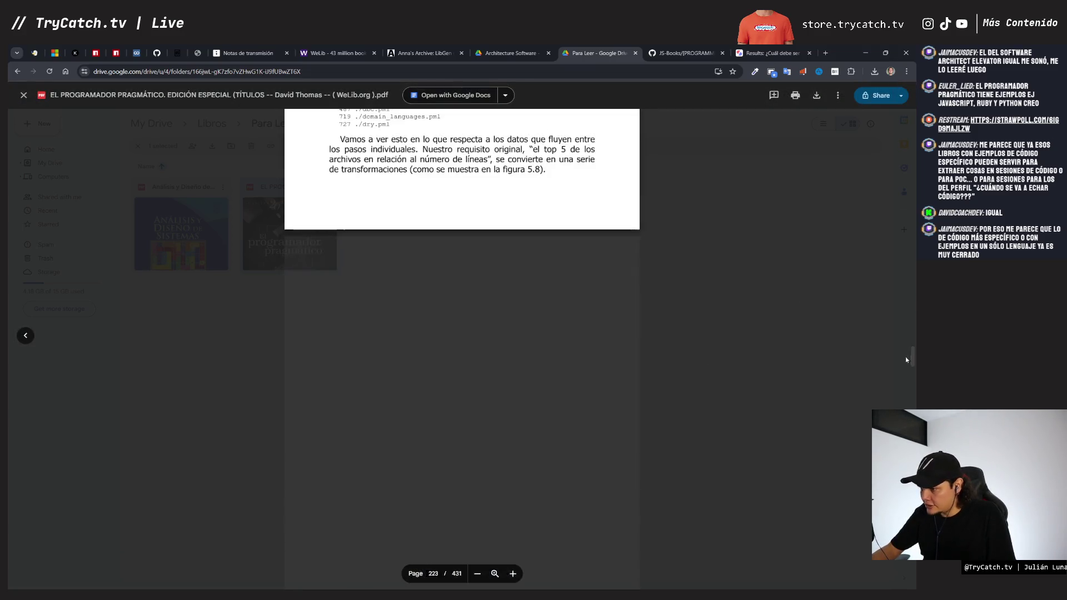
scroll(502, 340, down, 2)
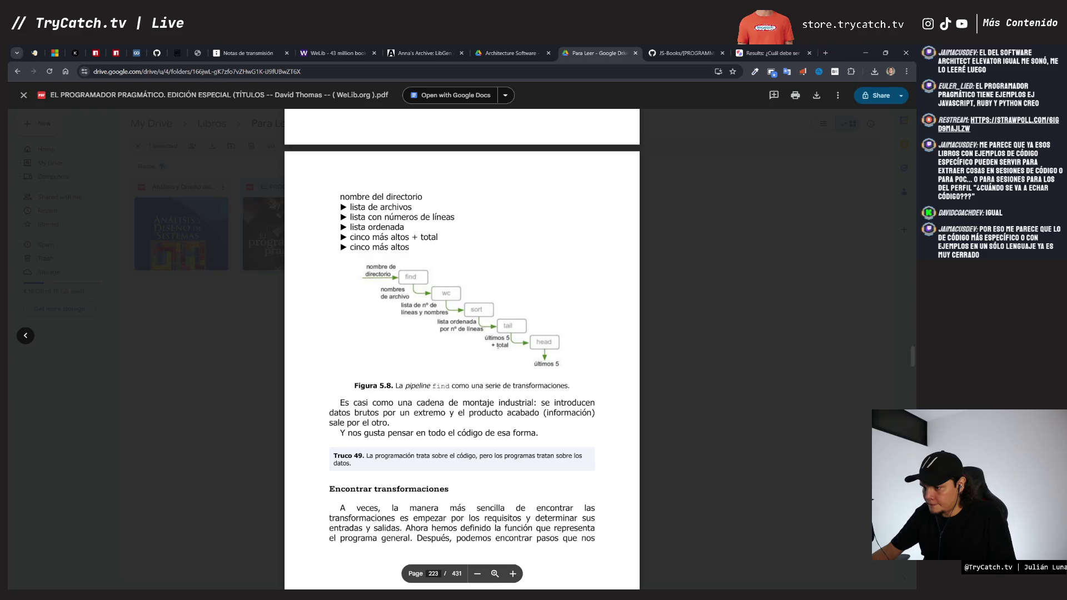
scroll(500, 341, down, 10)
scroll(499, 346, down, 20)
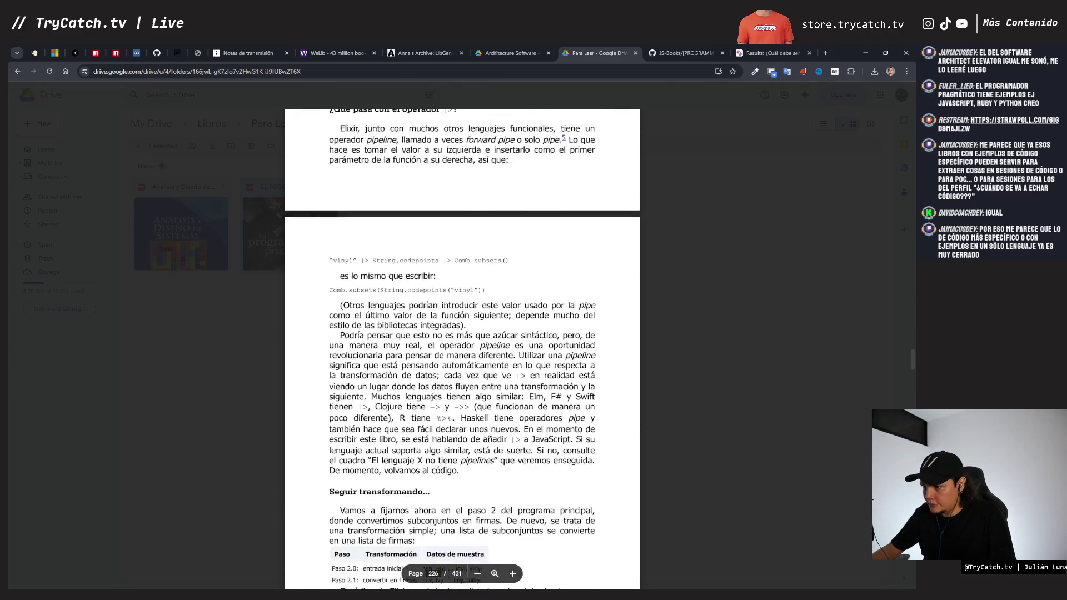
scroll(498, 348, down, 18)
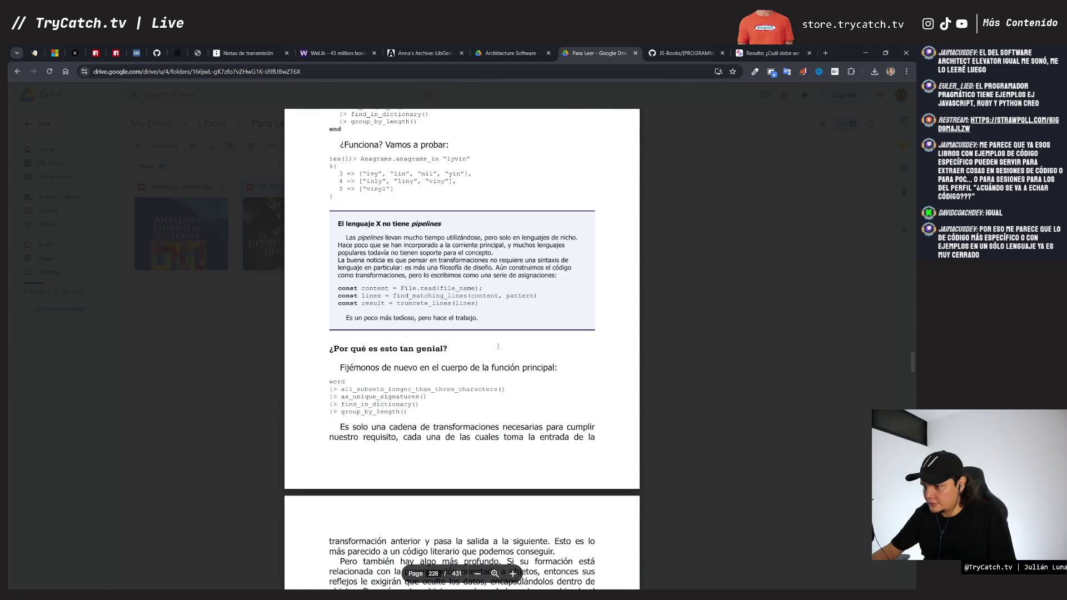
scroll(497, 346, down, 5)
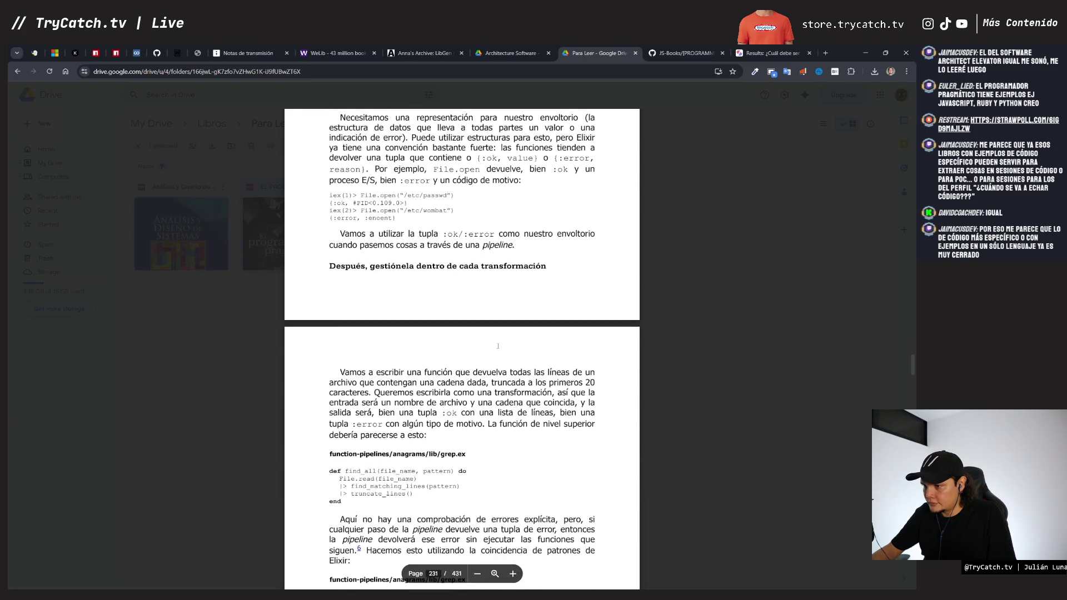
scroll(497, 346, down, 12)
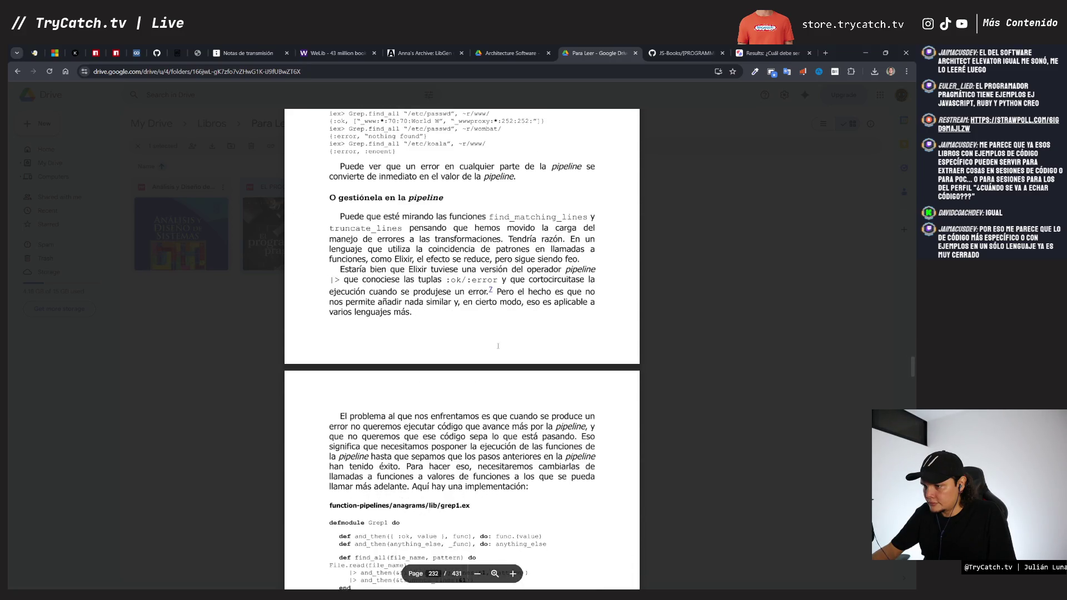
Step: Keep going until page 268, section 35 Actores y procesos, is shown
scroll(498, 345, down, 20)
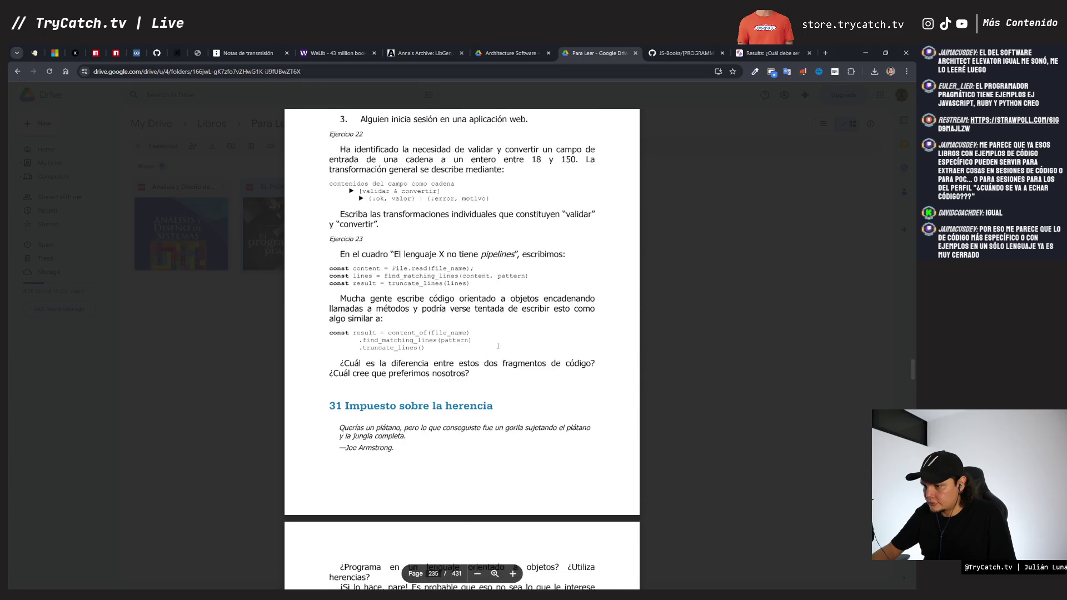
scroll(498, 345, down, 11)
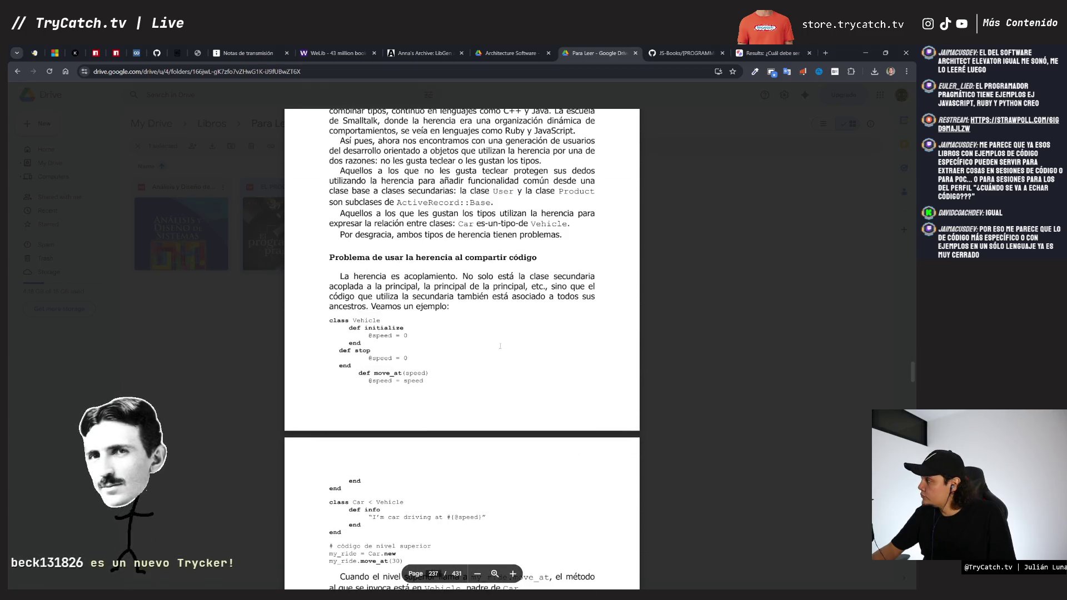
scroll(379, 281, down, 8)
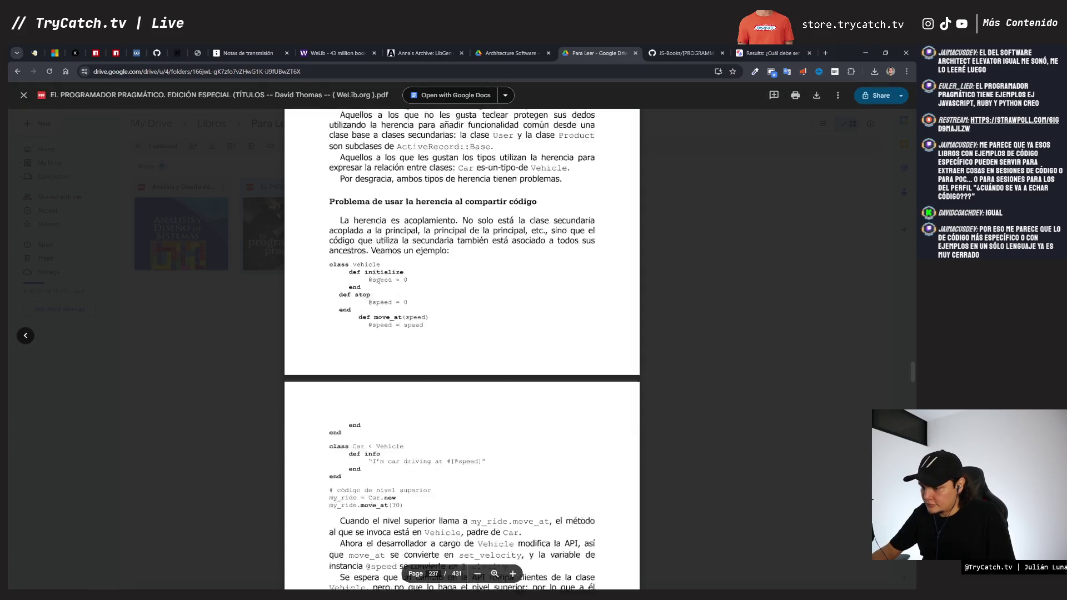
scroll(379, 281, down, 15)
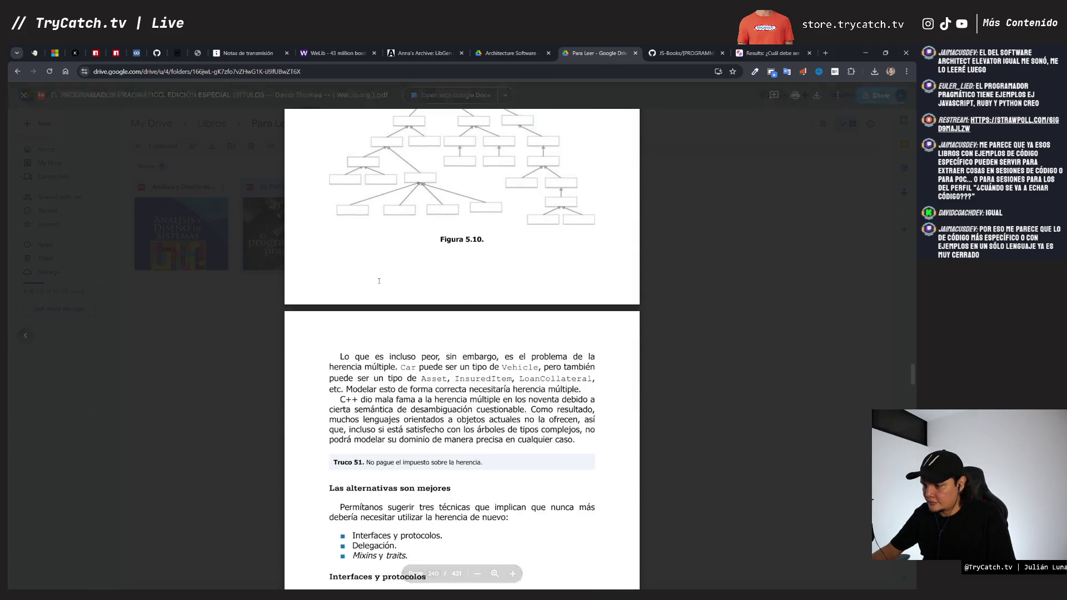
scroll(379, 281, down, 5)
scroll(379, 281, down, 7)
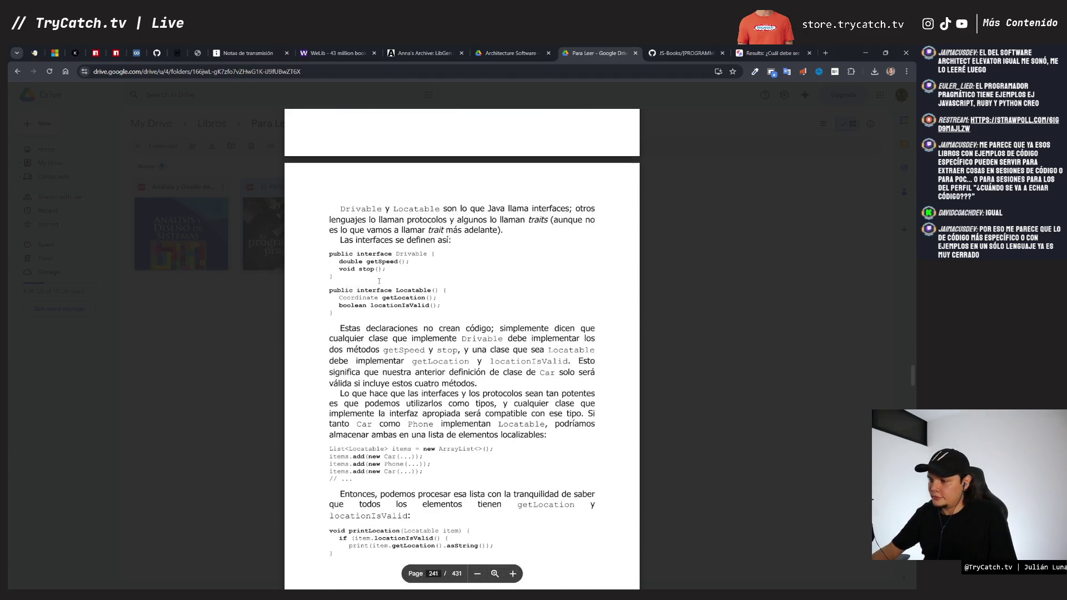
scroll(378, 281, down, 12)
drag(912, 381, 911, 406)
scroll(777, 395, down, 5)
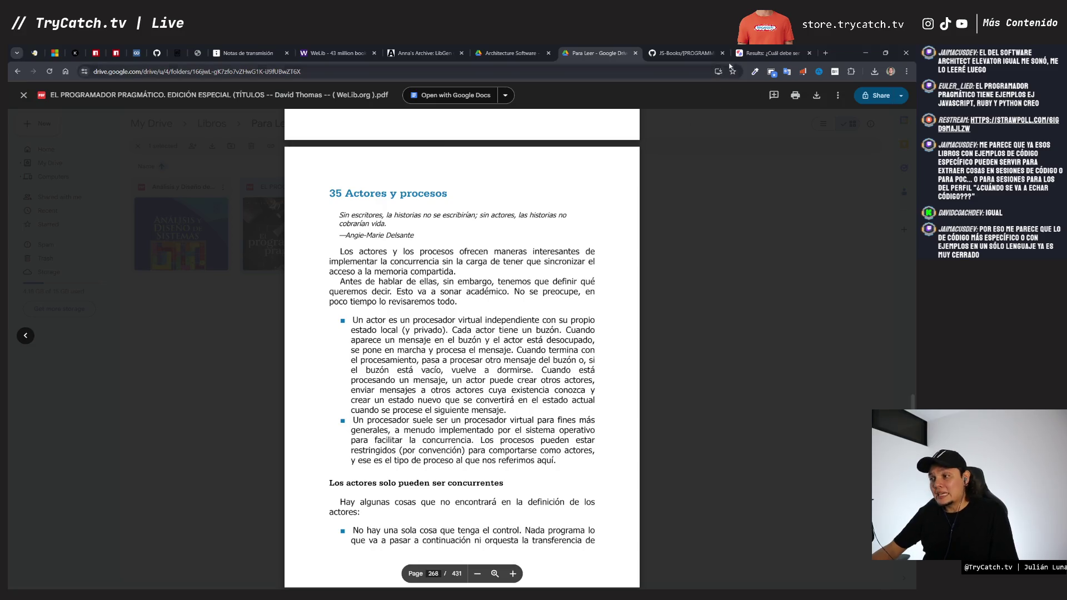
click(690, 56)
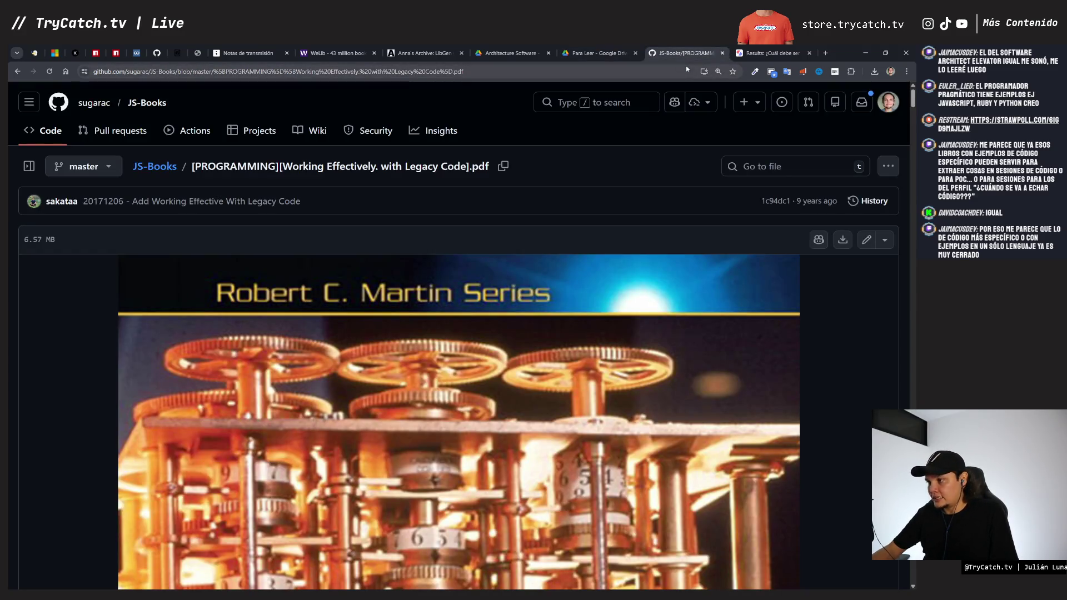
Step: Close the Working Effectively with Legacy Code tab with Ctrl+W, revealing the StrawPoll results
key(ctrl+w)
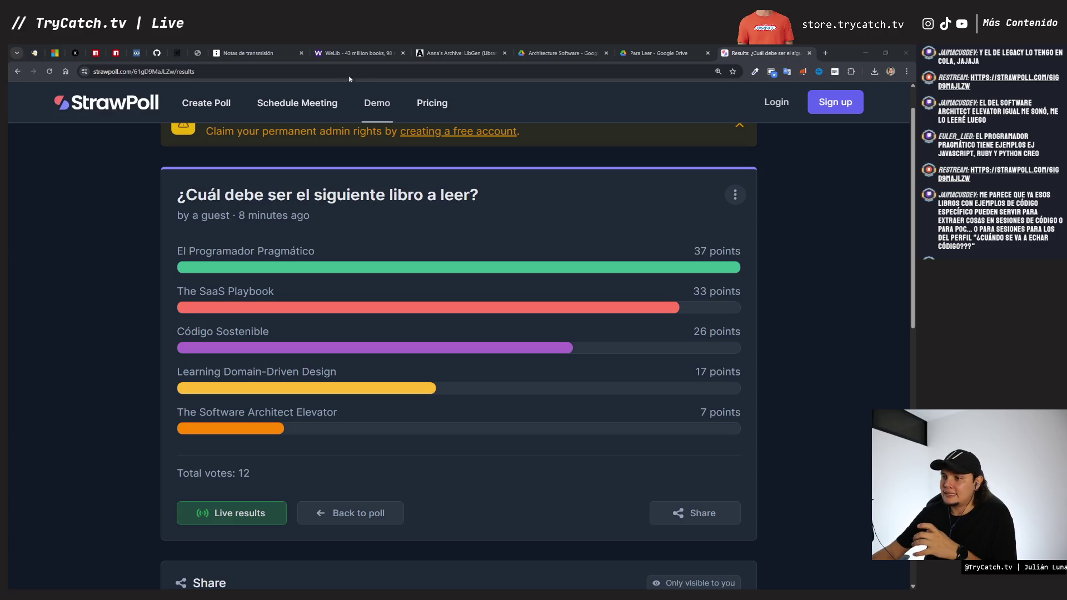
click(247, 52)
scroll(431, 355, up, 10)
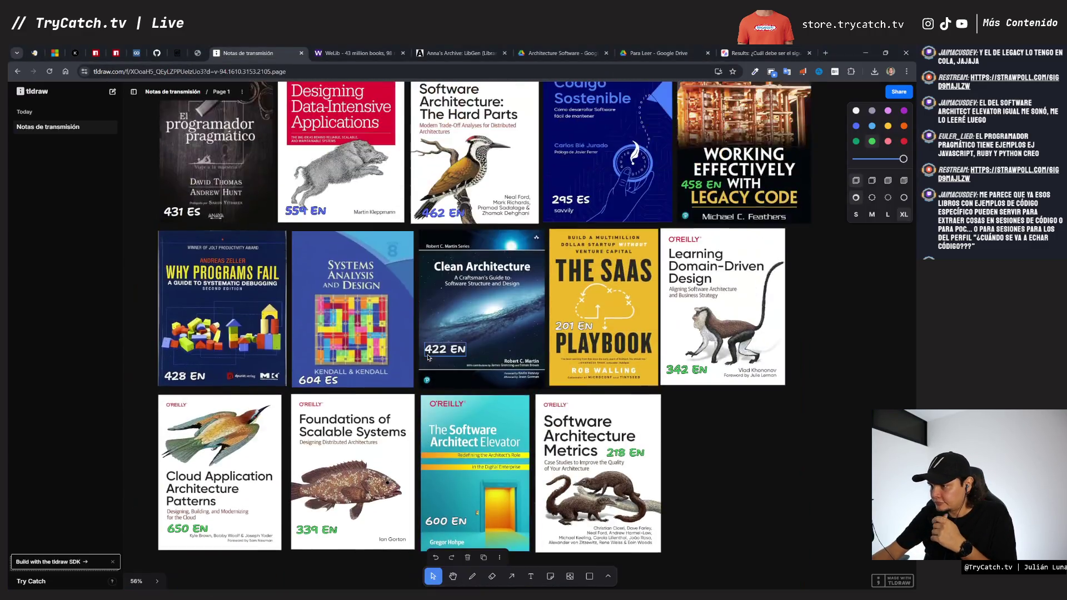
click(740, 223)
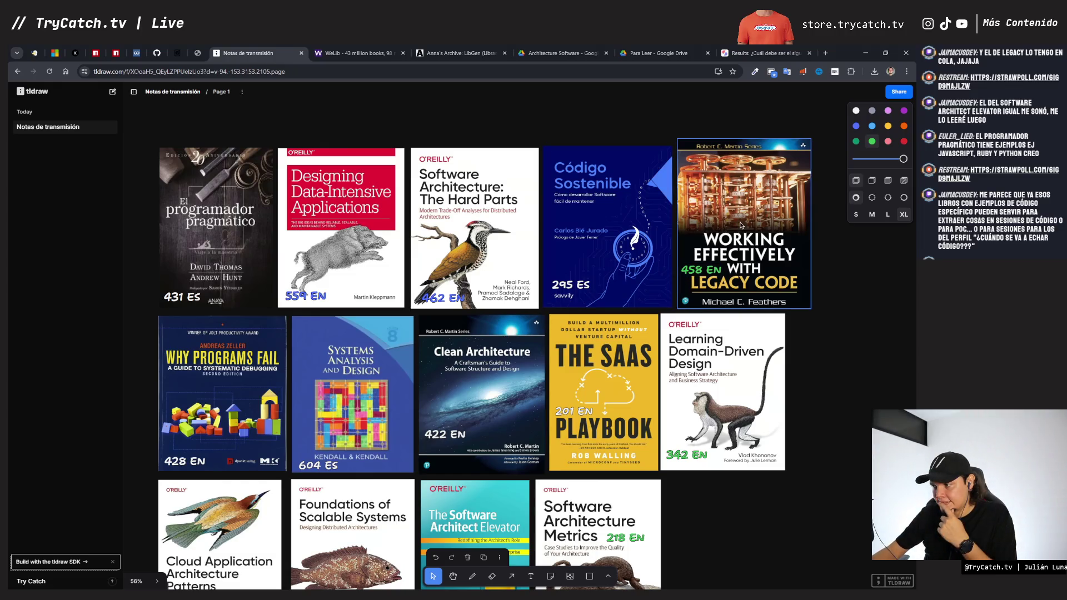
scroll(734, 221, down, 8)
scroll(710, 217, up, 4)
scroll(709, 218, up, 4)
scroll(710, 218, down, 2)
scroll(667, 266, up, 4)
scroll(606, 353, down, 8)
scroll(606, 353, down, 10)
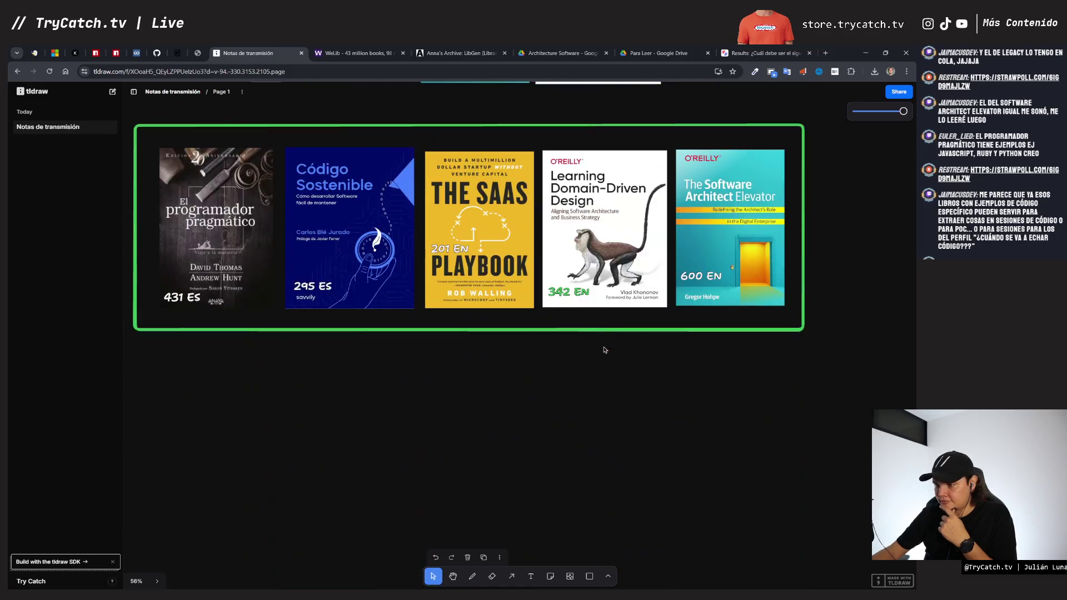
scroll(604, 352, up, 5)
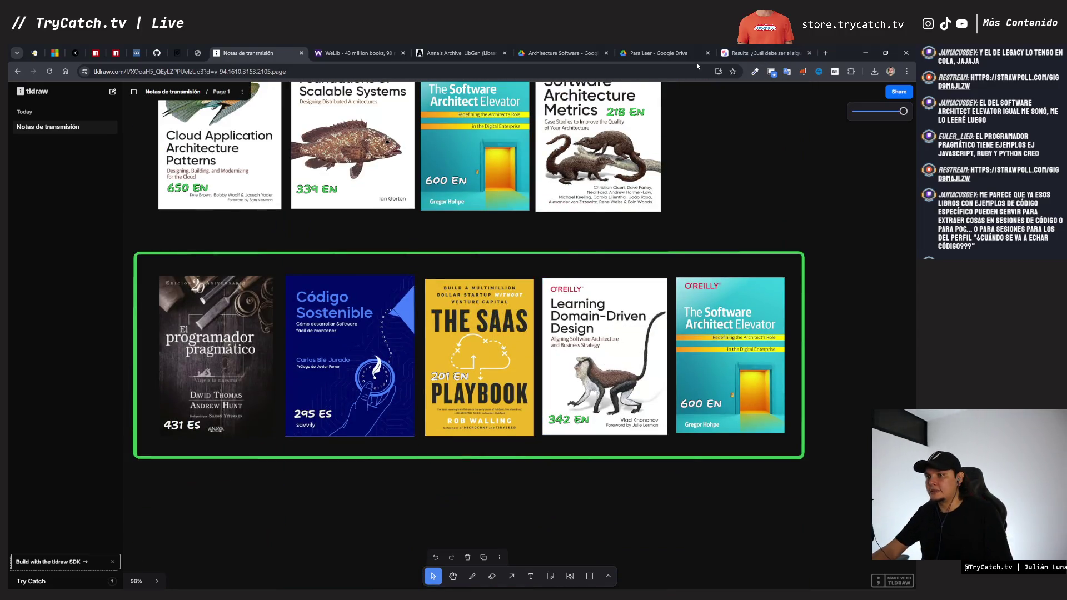
click(763, 54)
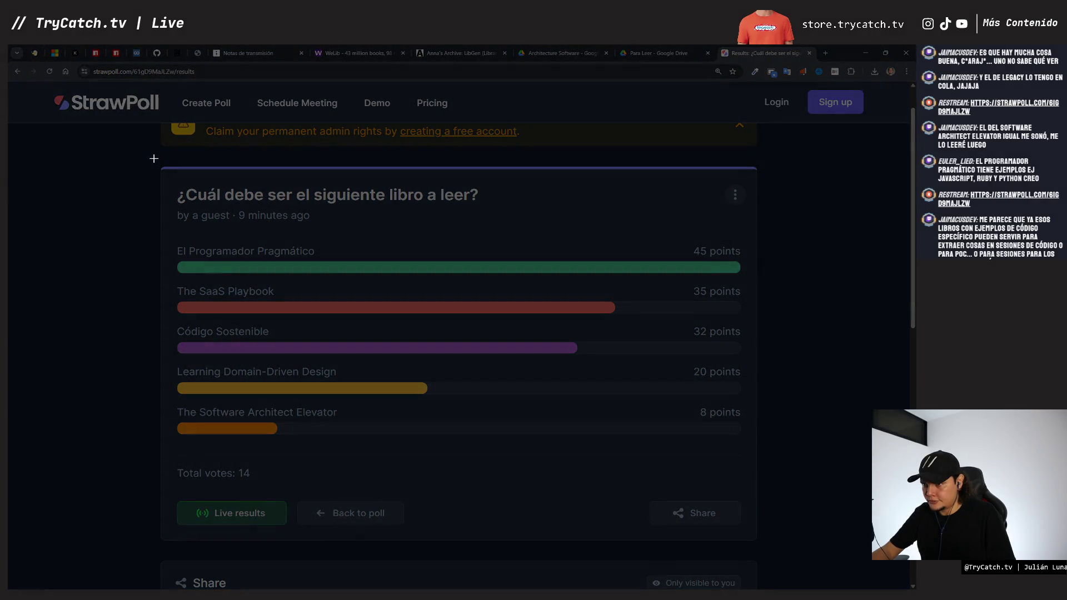
Step: Snip the StrawPoll results card and paste it onto the tldraw board
drag(43, 85, 405, 112)
mouse_move(468, 126)
mouse_down()
mouse_move(830, 398)
mouse_move(867, 507)
mouse_move(874, 575)
mouse_move(874, 559)
mouse_up()
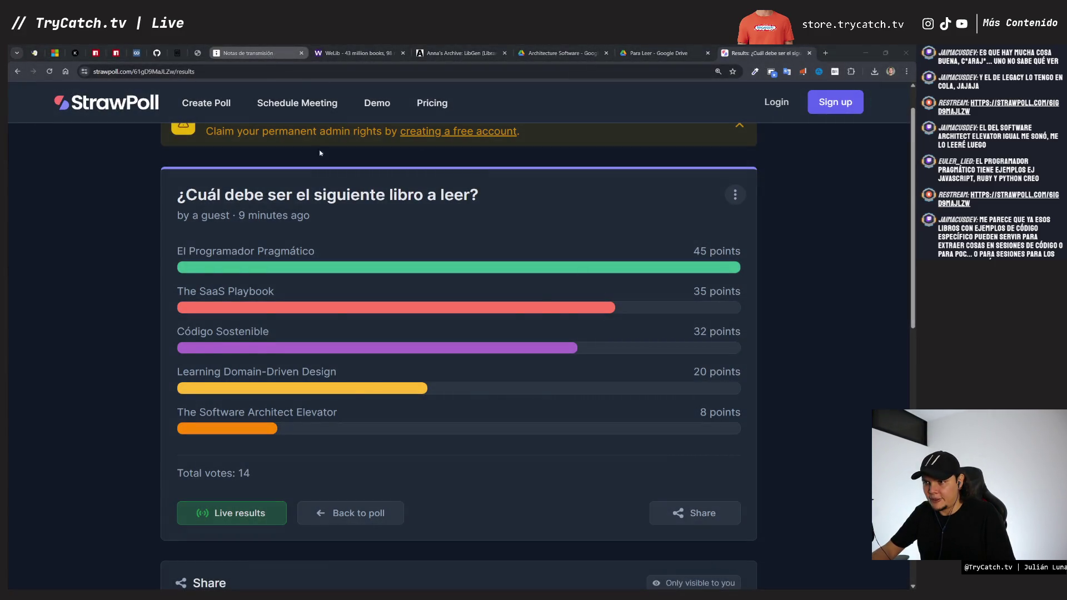
click(261, 53)
scroll(309, 367, down, 5)
key(ctrl+v)
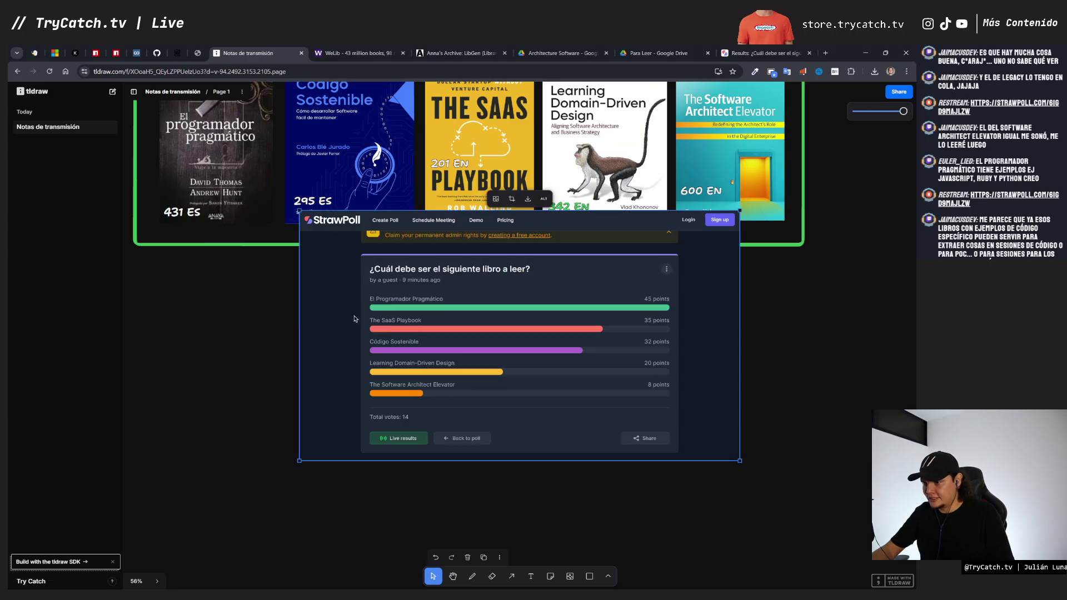
Step: Move the poll screenshot under the picks and stretch the green frame down around it
scroll(334, 361, down, 3)
scroll(419, 349, down, 3)
drag(454, 371, 465, 321)
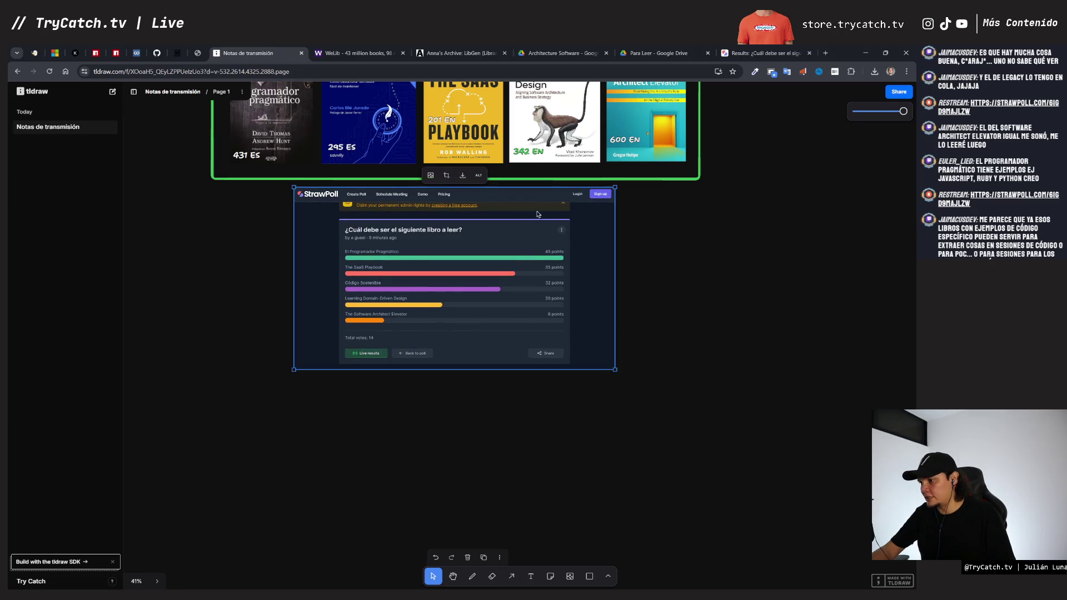
click(554, 179)
drag(455, 180, 469, 382)
Step: Nudge the poll screenshot until it sits centered inside the green frame
click(452, 324)
drag(452, 324, 452, 317)
click(450, 438)
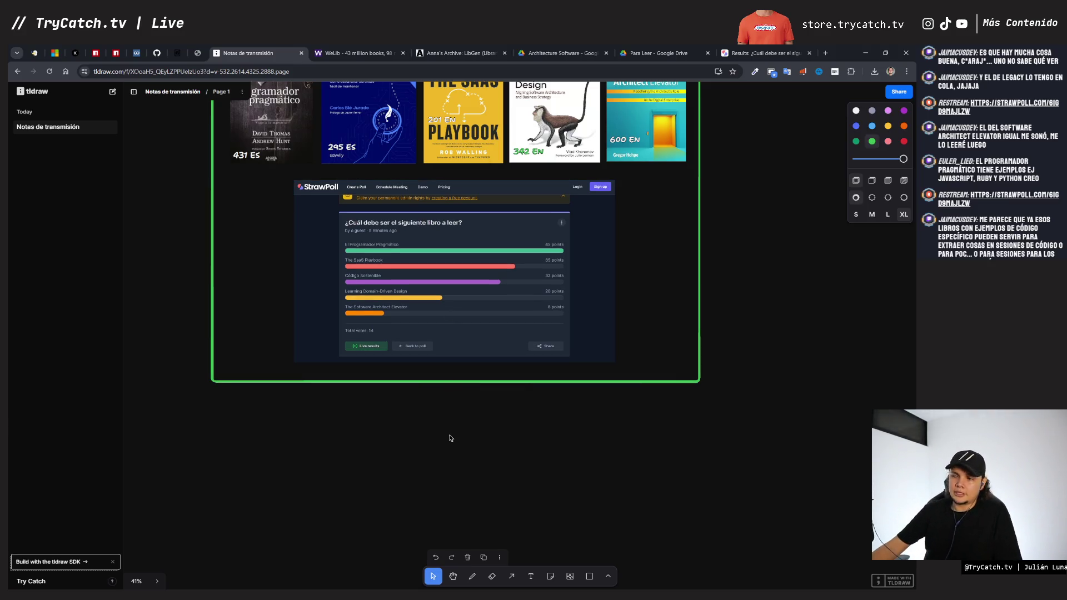
drag(452, 317, 455, 321)
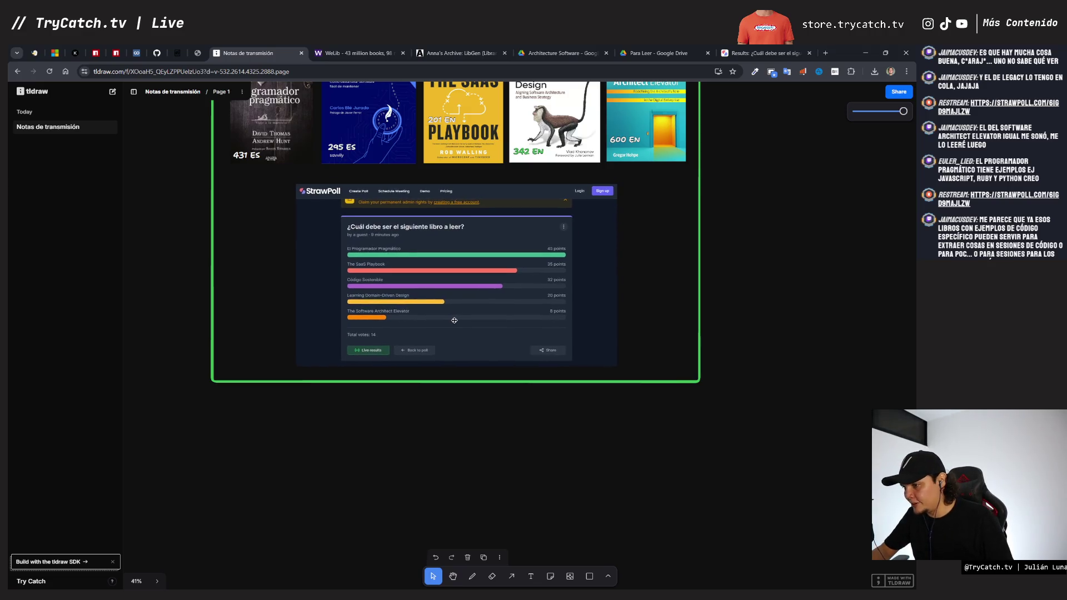
click(421, 371)
scroll(390, 298, up, 3)
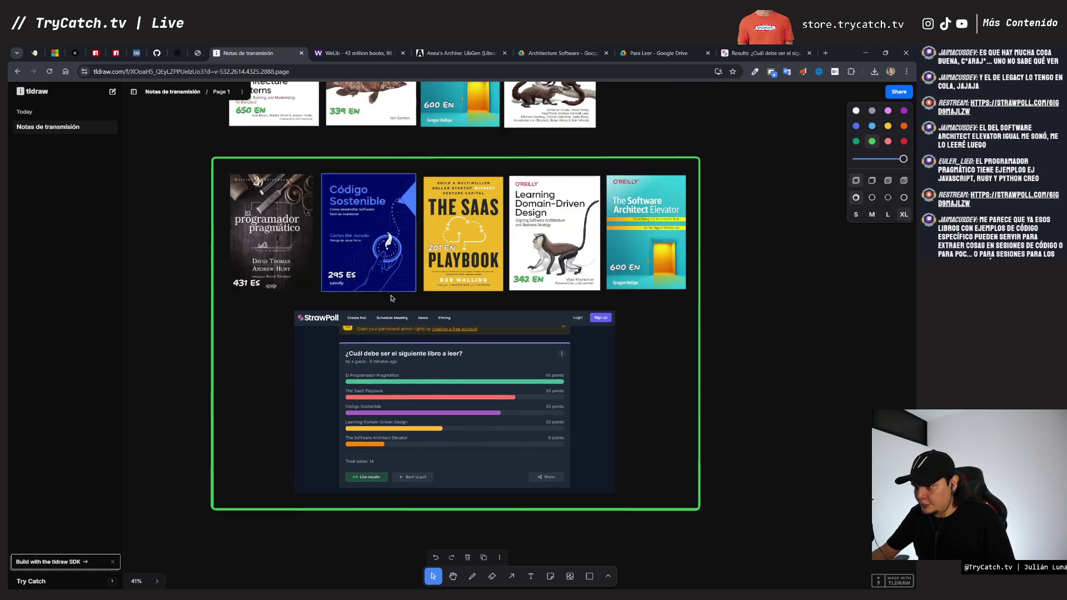
click(300, 257)
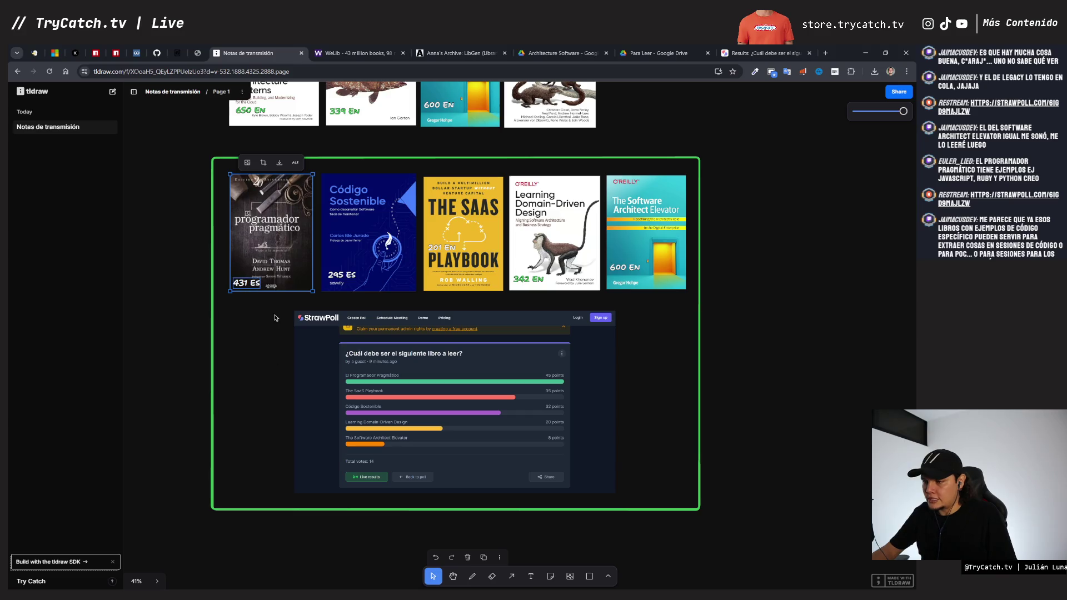
click(173, 299)
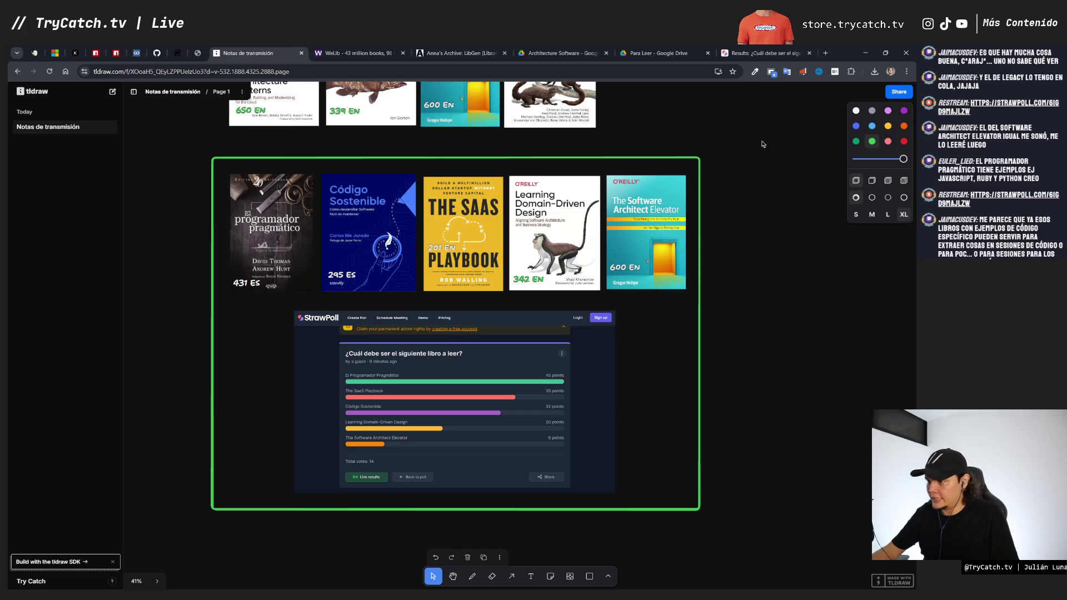
click(655, 54)
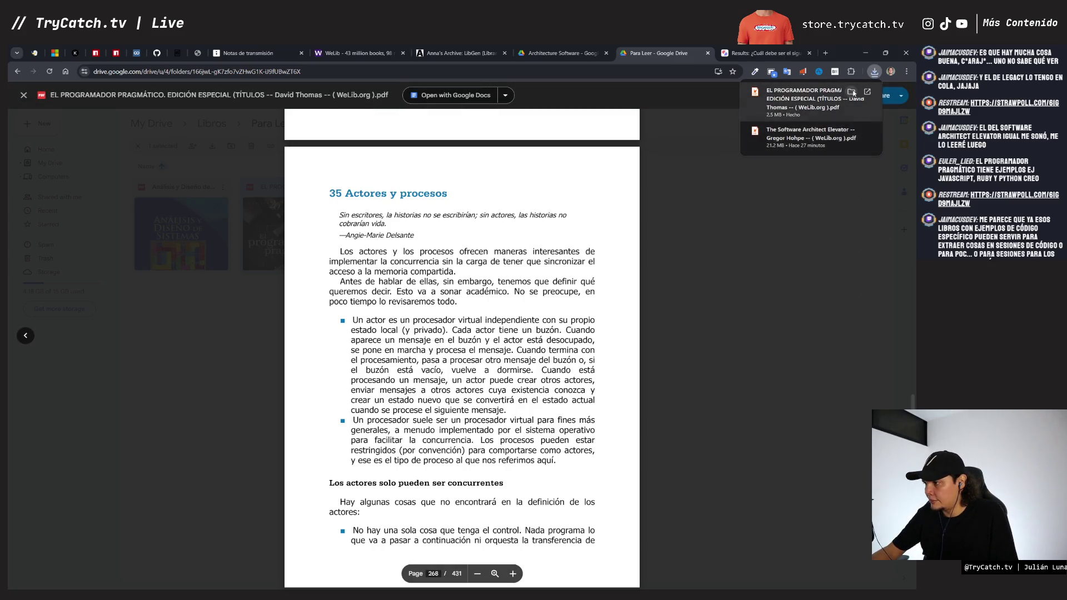
Step: Reveal the downloaded book in its folder, then close the Drive PDF back to Para Leer
click(851, 92)
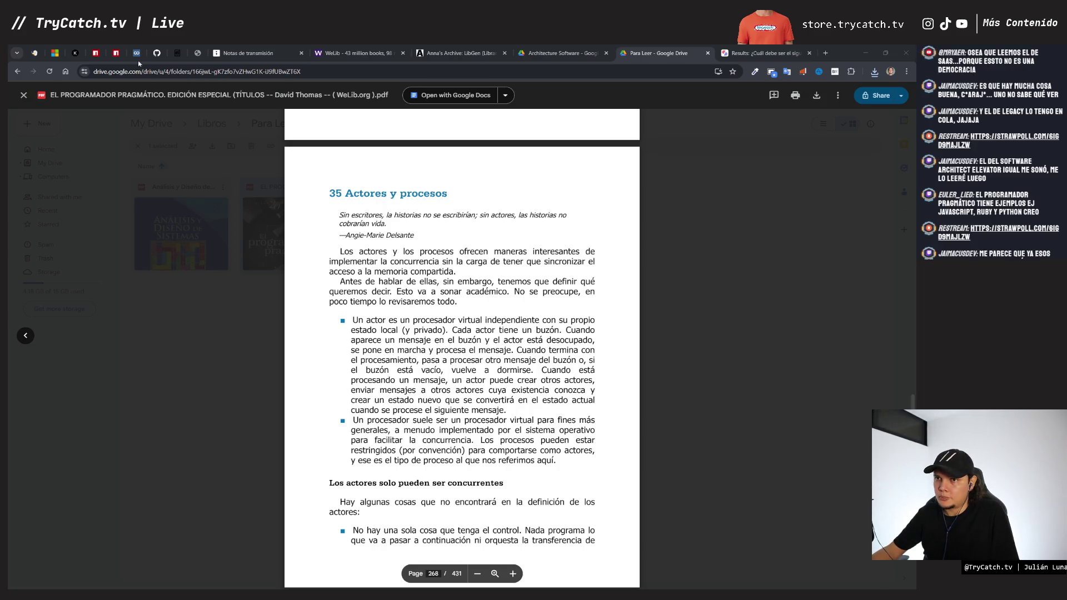
scroll(462, 349, up, 5)
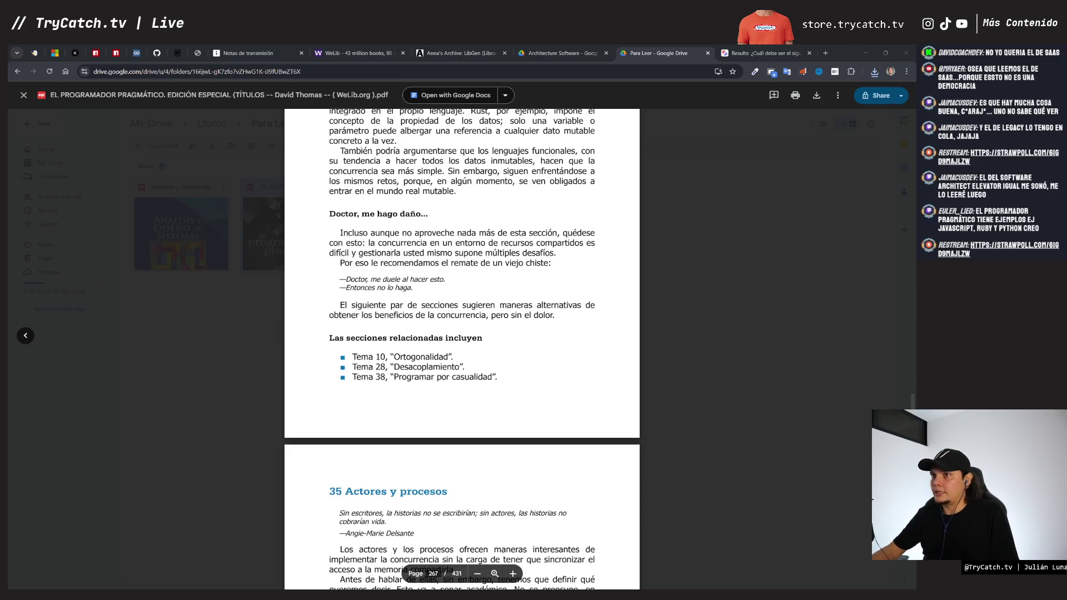
click(466, 146)
key(Escape)
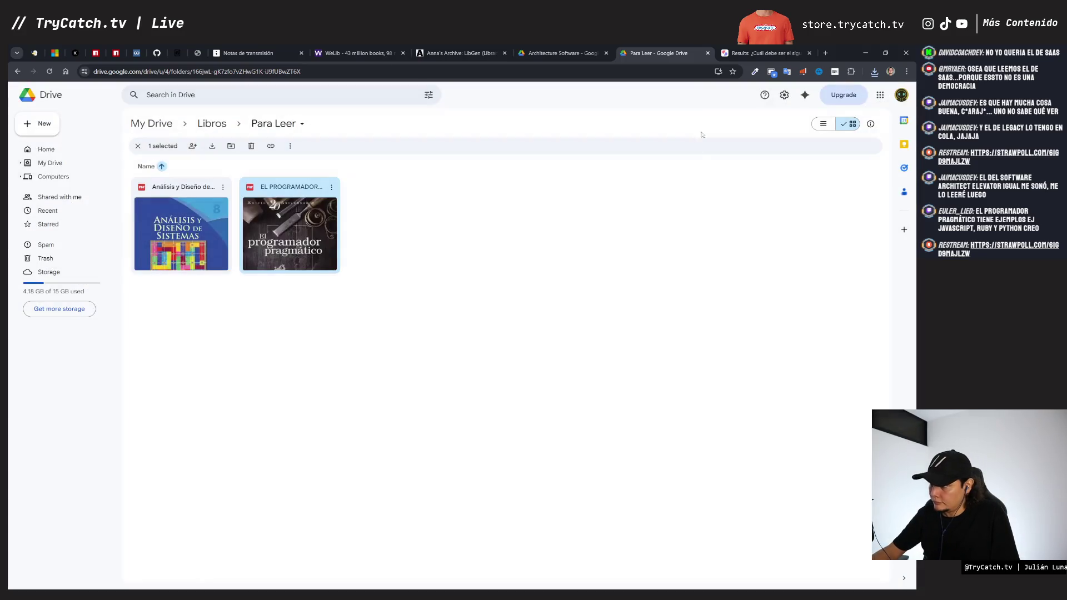
click(764, 53)
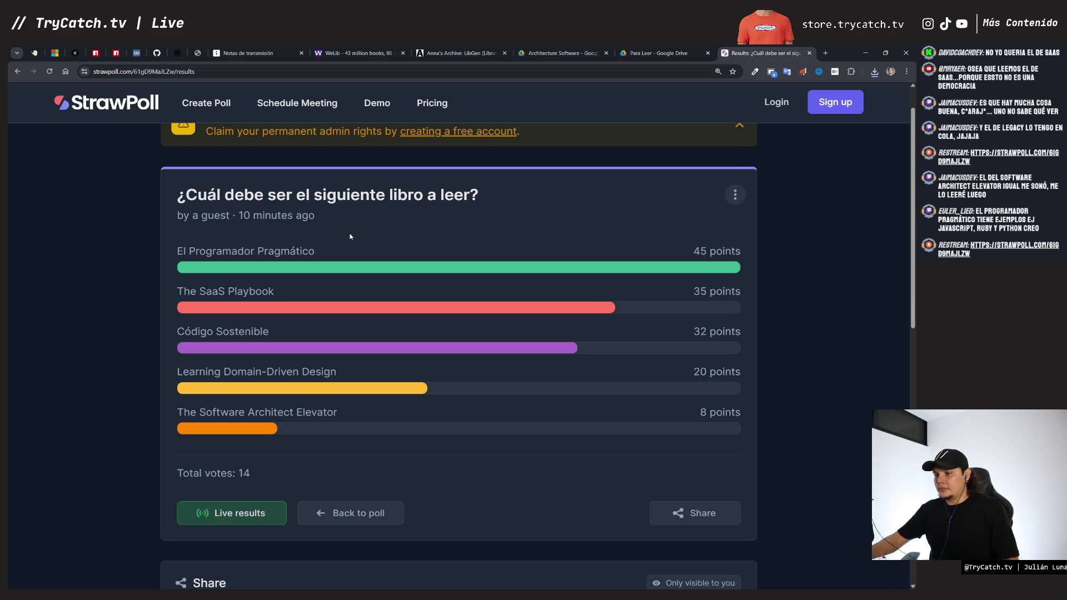
Step: Return to the 'Notas de transmisión' tldraw board after reviewing the 45-point results
click(250, 53)
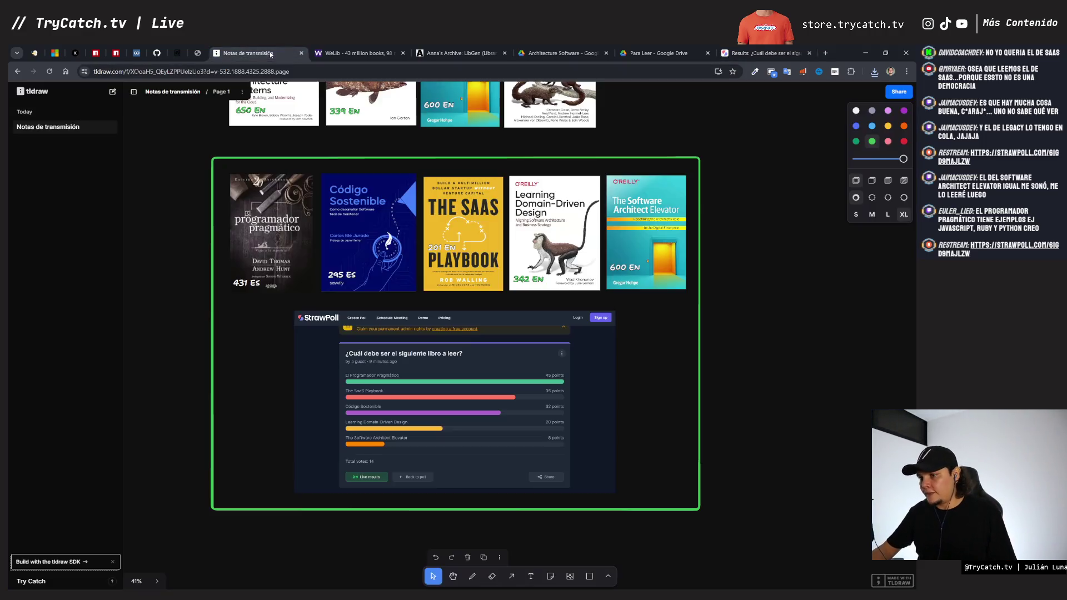
scroll(457, 234, up, 5)
scroll(457, 234, up, 3)
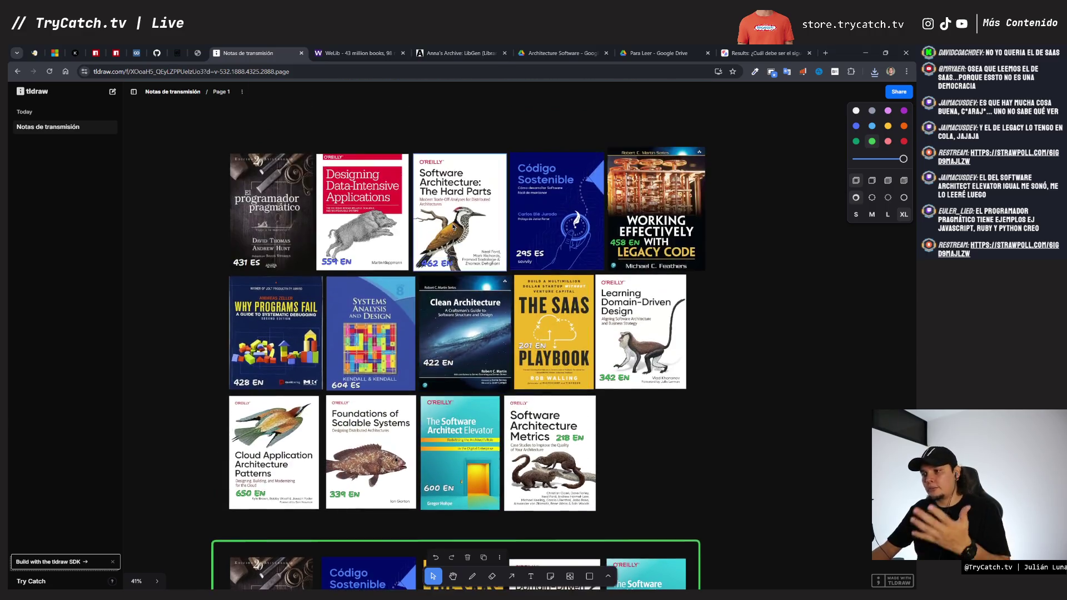
scroll(561, 341, down, 2)
scroll(562, 342, down, 3)
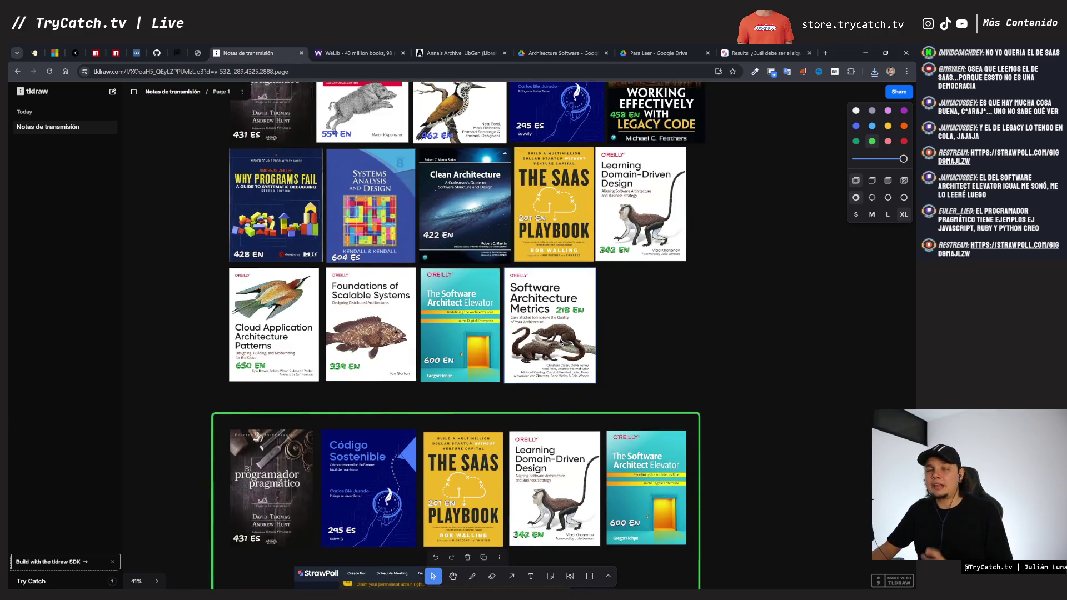
scroll(561, 341, down, 3)
scroll(560, 341, down, 1)
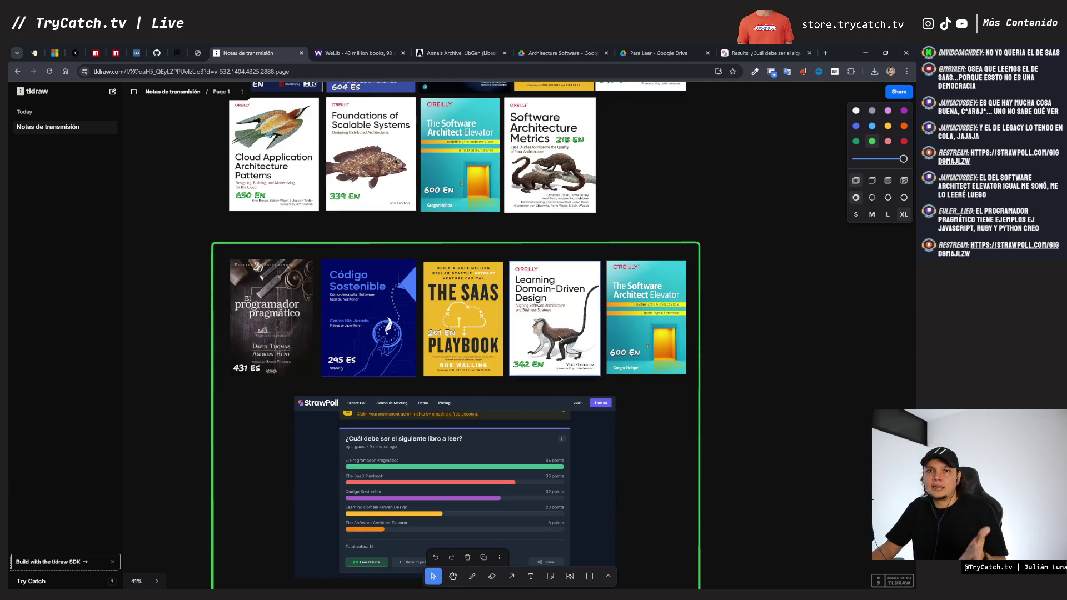
scroll(559, 339, down, 2)
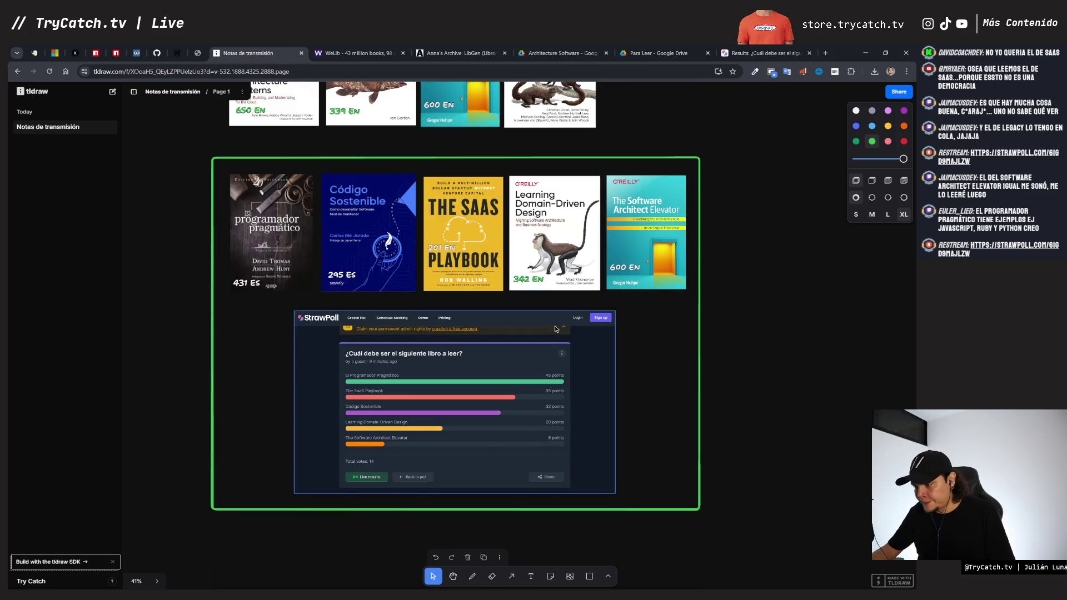
click(761, 52)
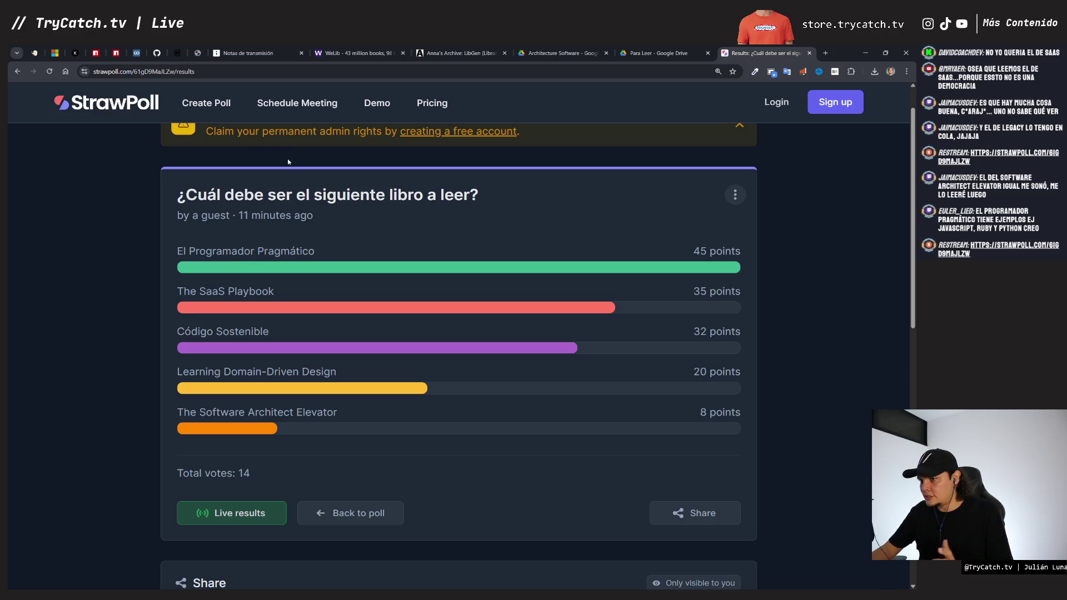
Step: Return from the StrawPoll results to the 'Notas de transmisión' tldraw board
click(248, 53)
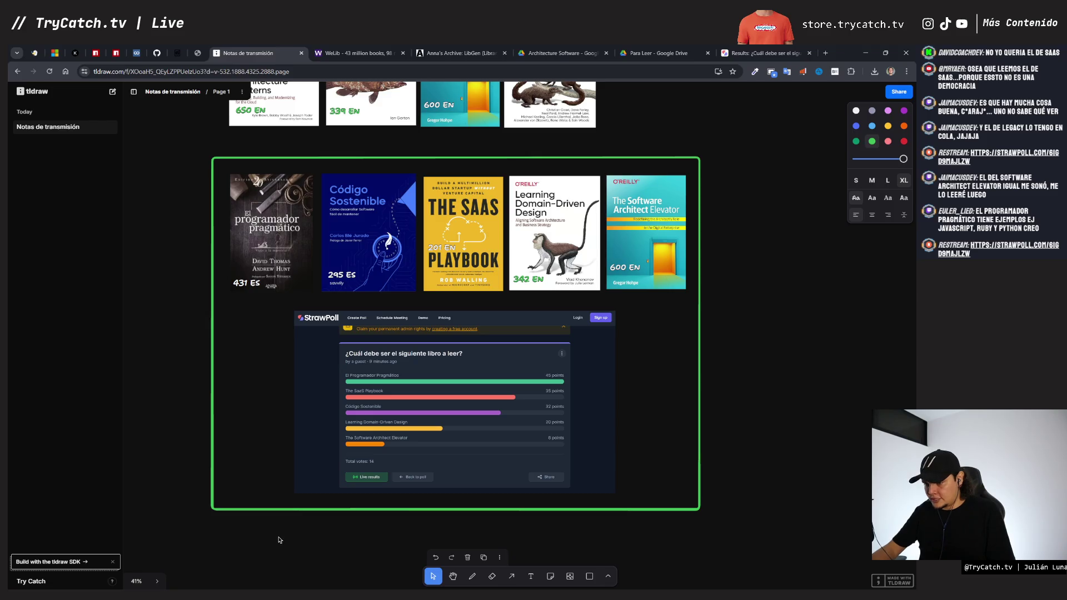
Step: Write the caption 'Creo que nos gastaremos 7 sesiones para leer el libro completo...' and move it into the frame
text(Creo que n)
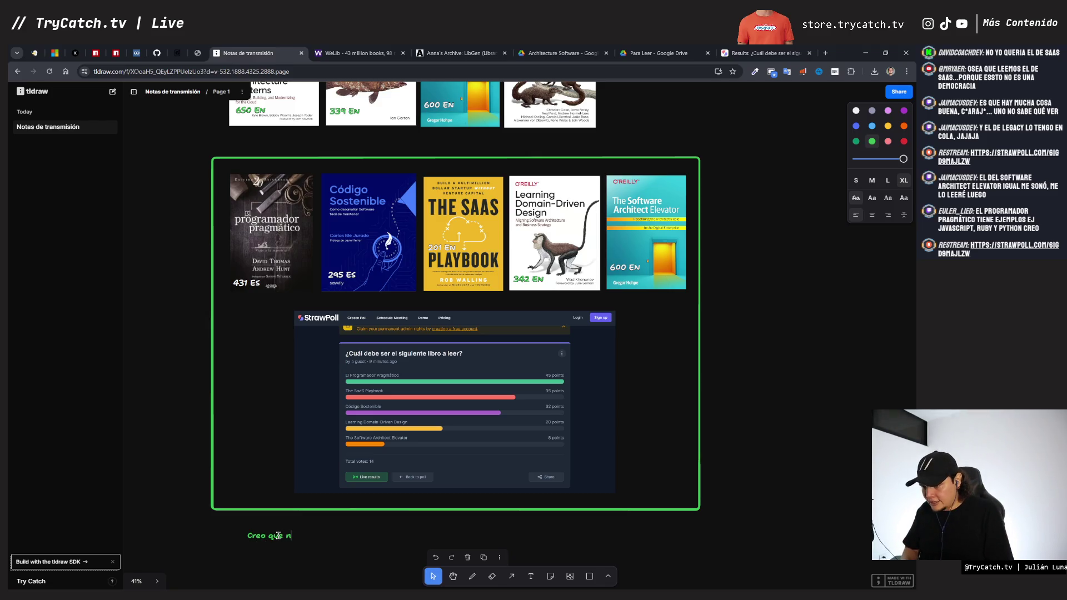
text(os gastarem)
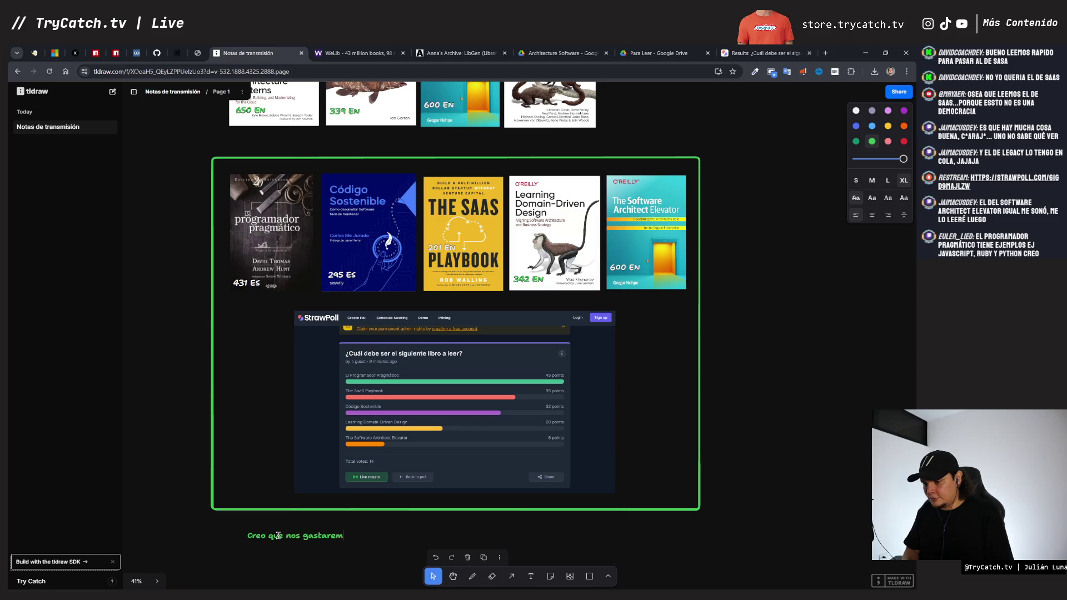
text(os 7 sesi)
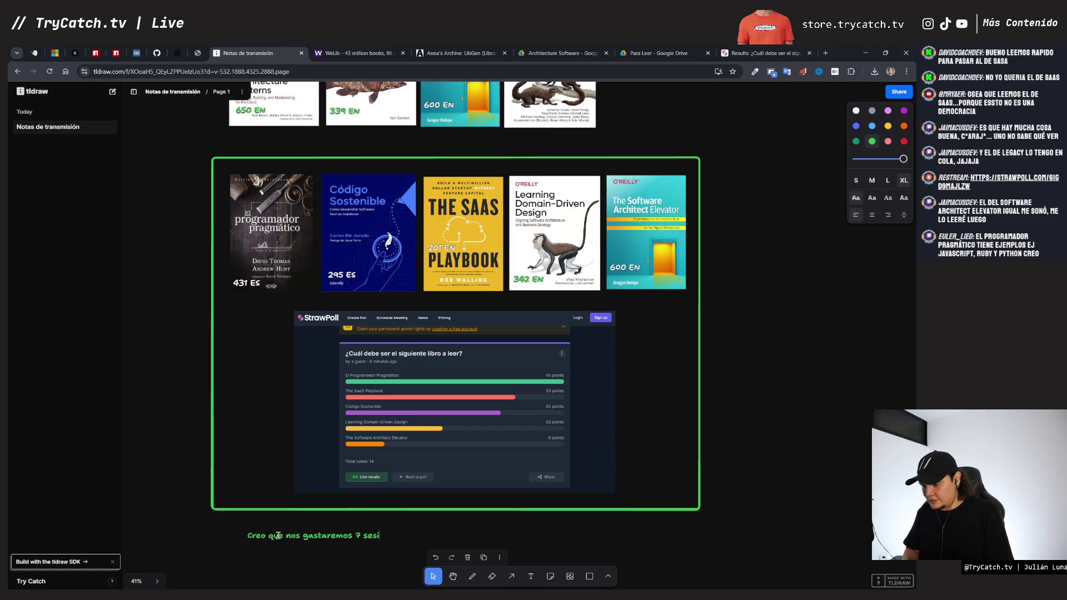
text(ones para leer )
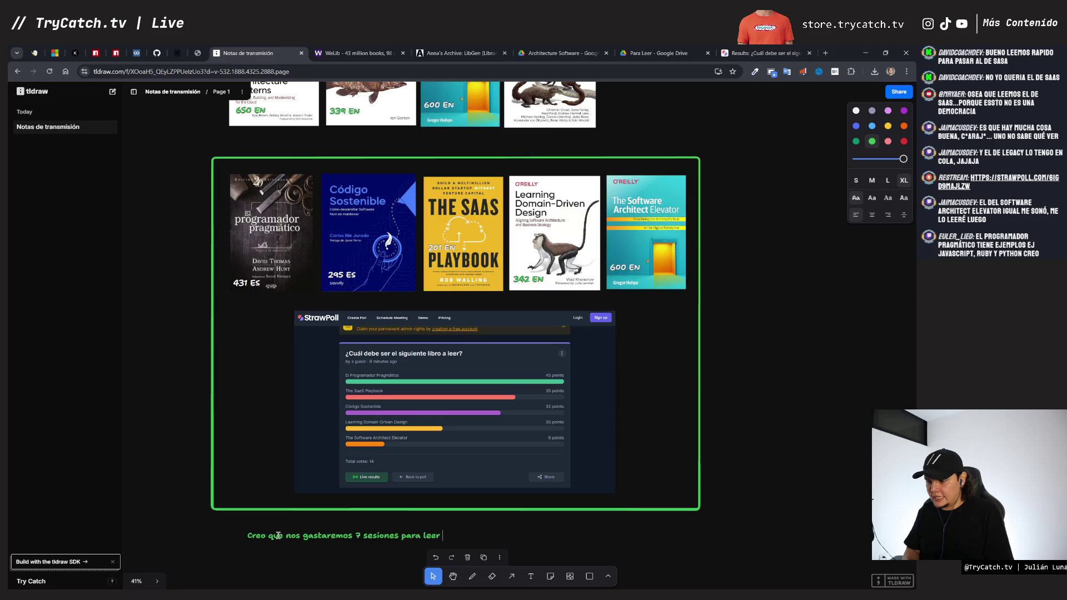
text(el libro c)
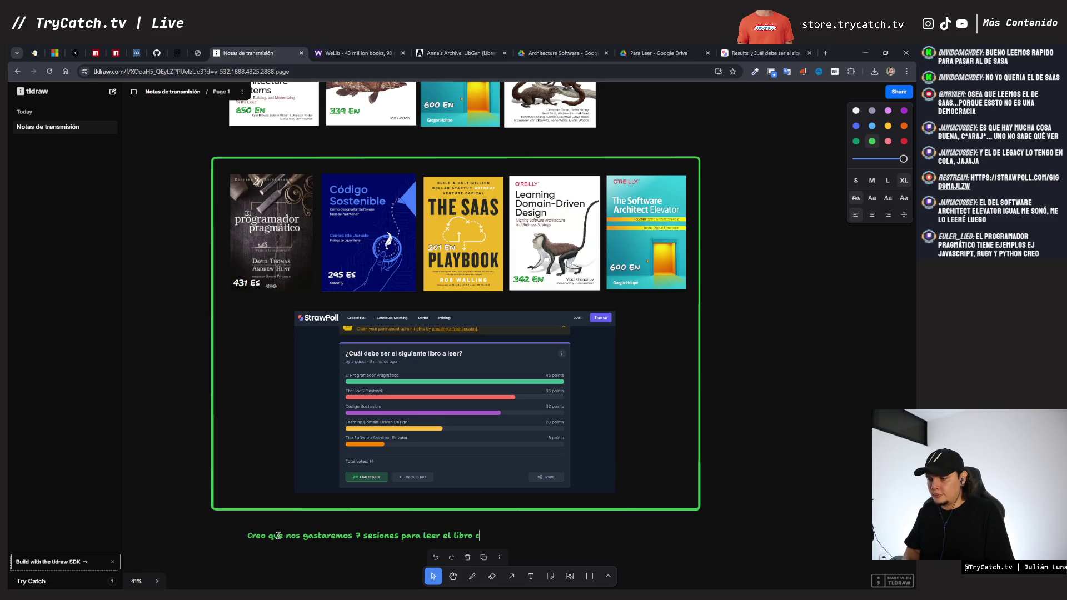
text(ompleto de el)
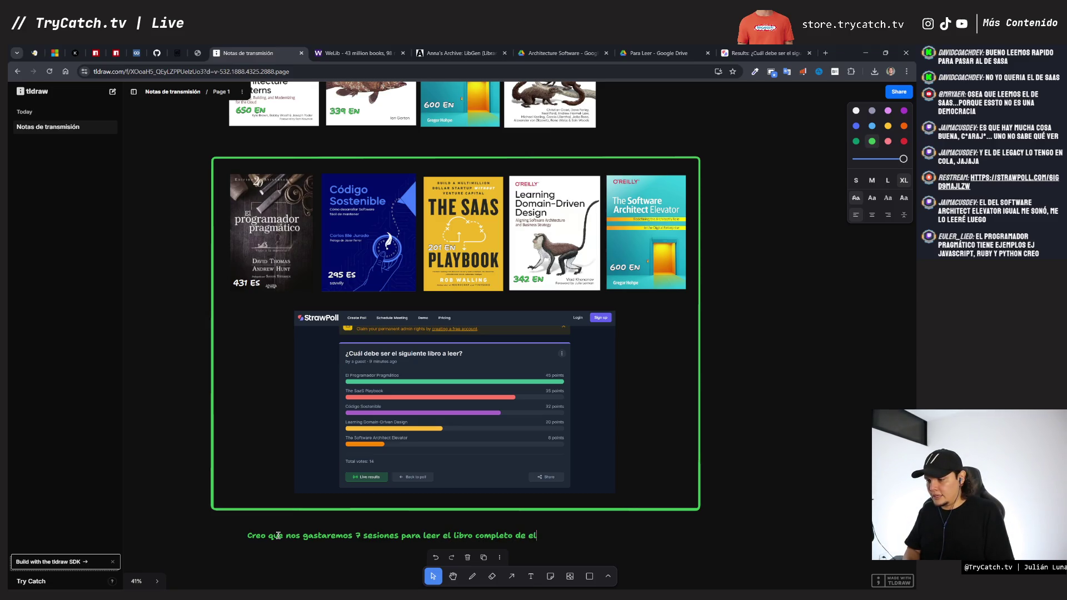
text( programado)
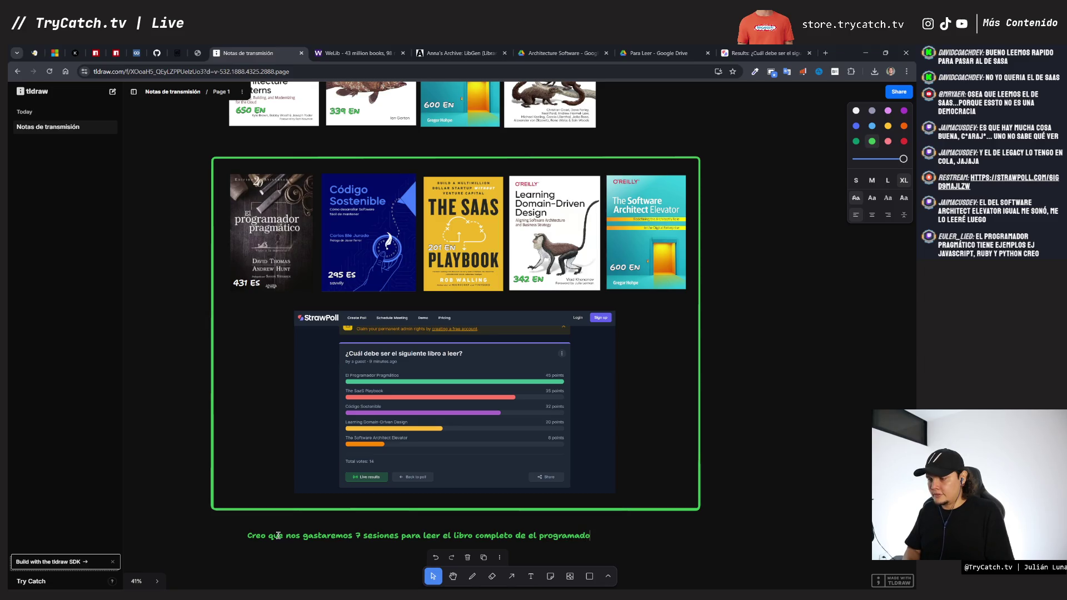
text(r pragmático)
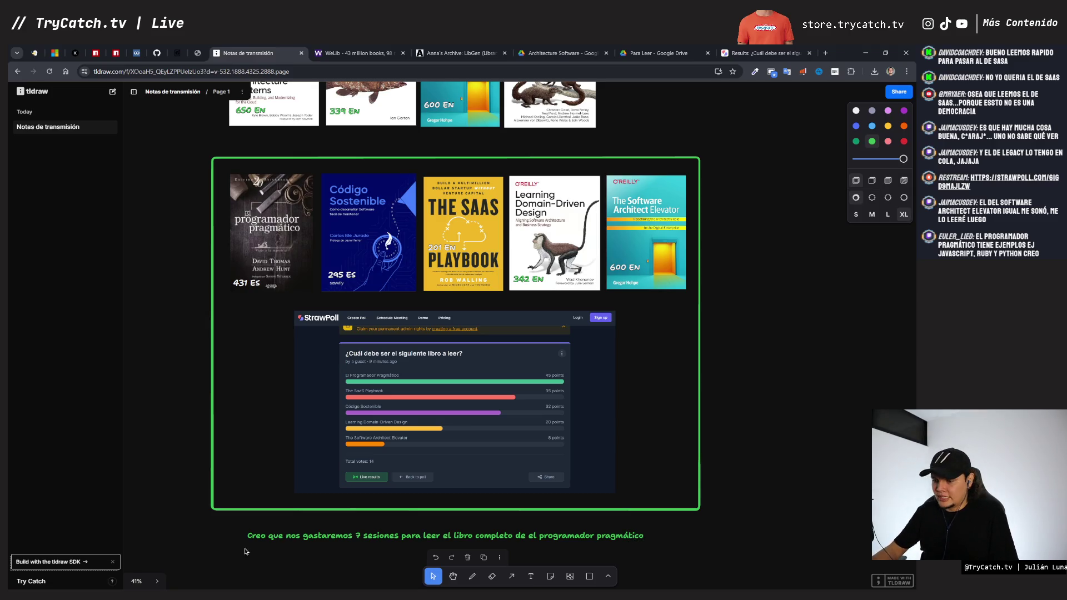
key(Escape)
mouse_move(278, 535)
mouse_down()
mouse_move(277, 492)
mouse_move(293, 505)
mouse_up()
Step: Nudge the StrawPoll screenshot up and position the caption directly beneath it
drag(400, 427, 401, 419)
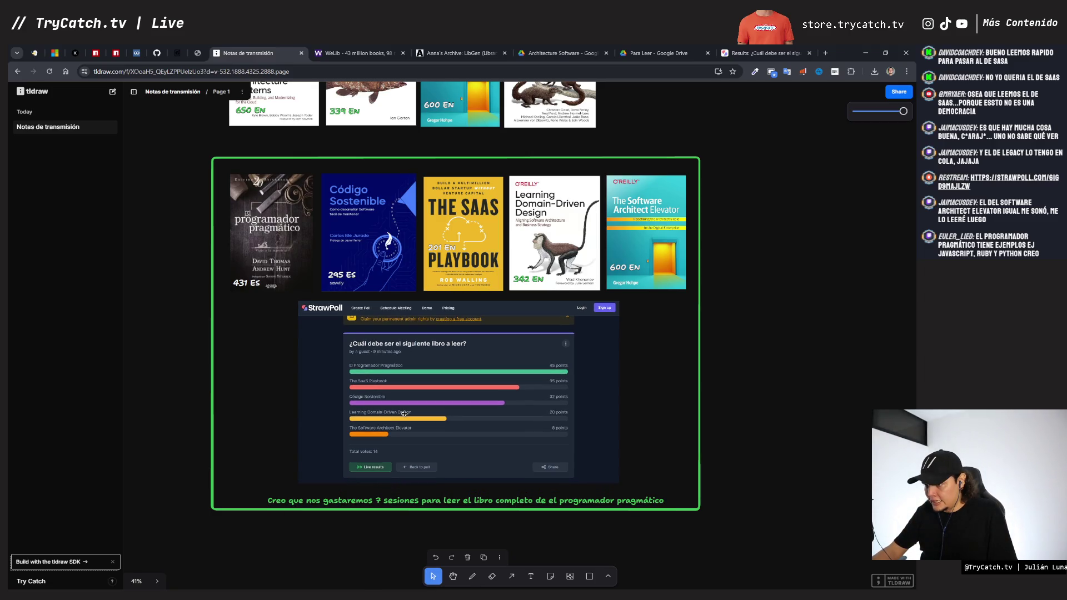
click(431, 506)
drag(431, 507, 427, 501)
click(853, 530)
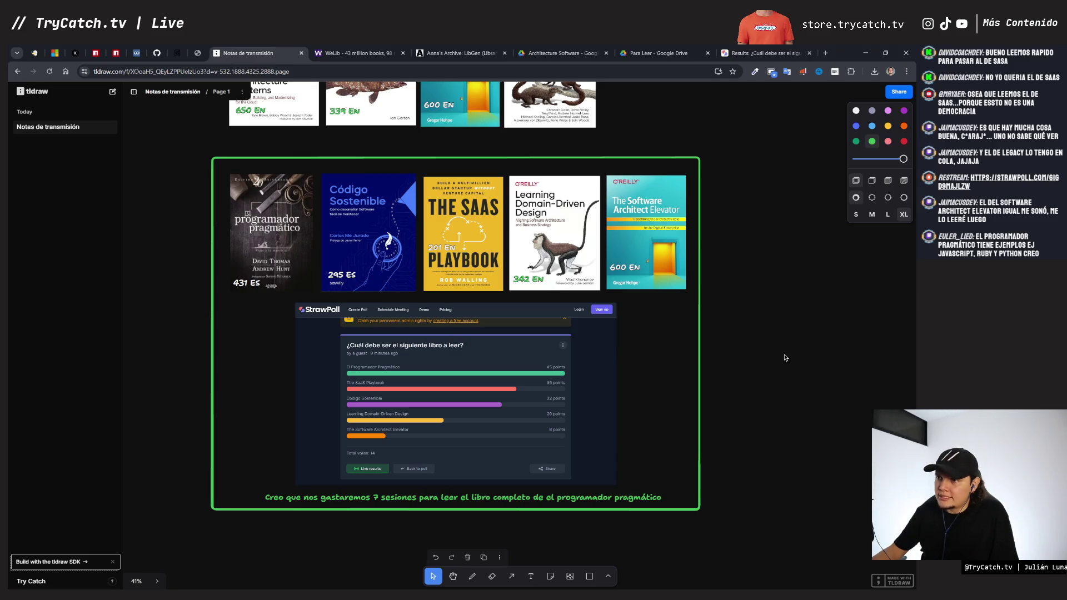
click(425, 496)
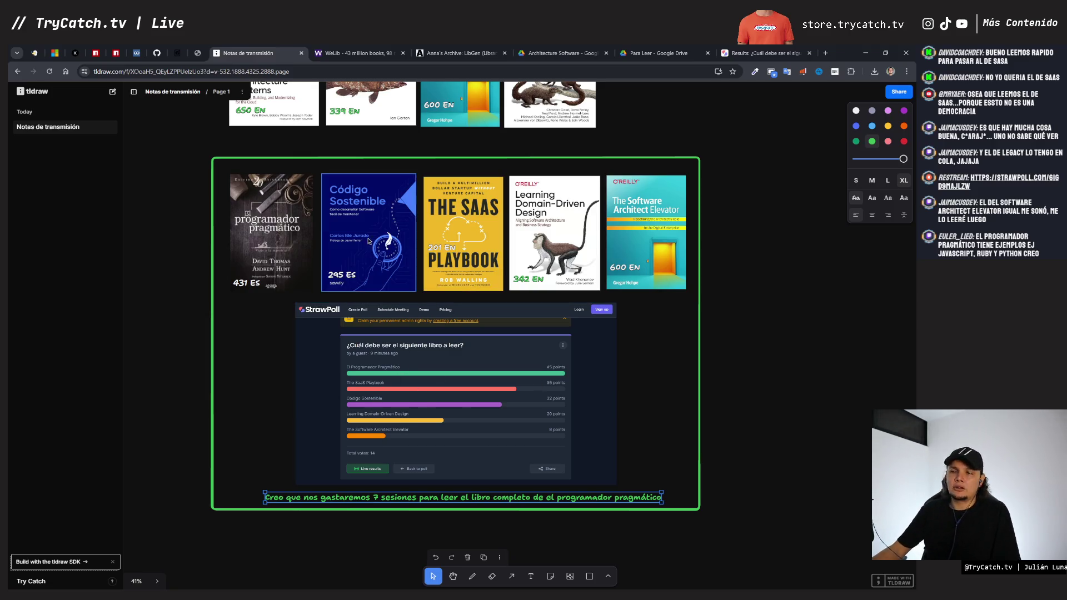
scroll(358, 242, up, 5)
scroll(536, 461, down, 4)
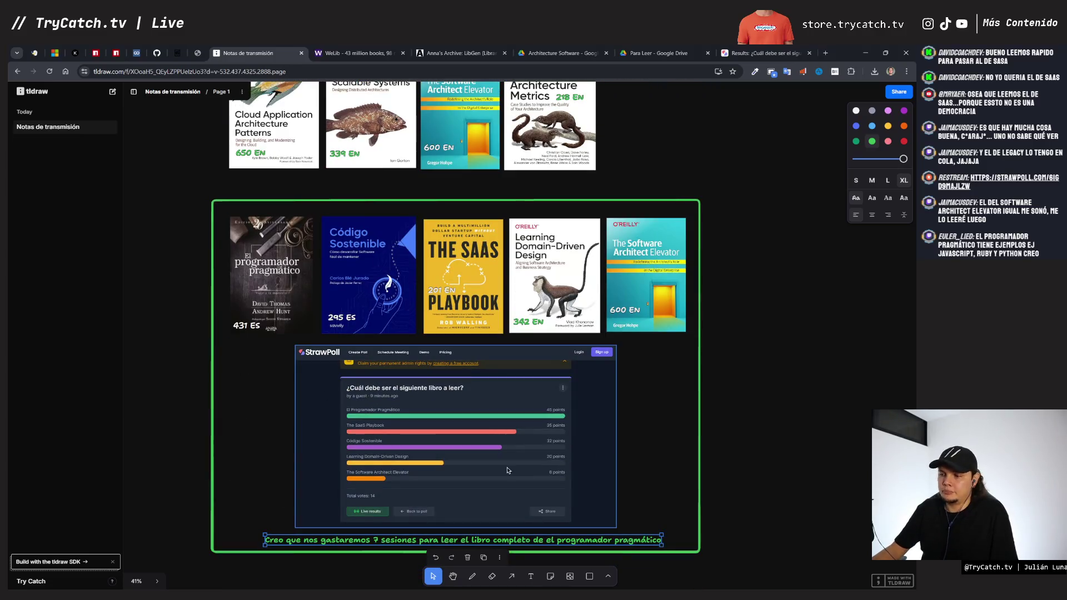
scroll(537, 460, up, 6)
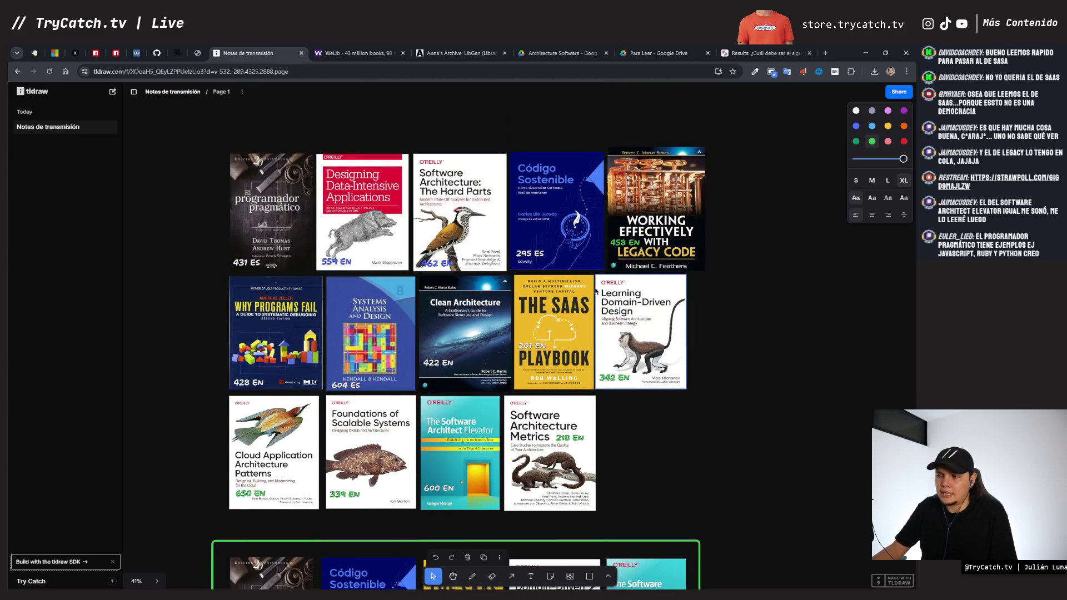
scroll(522, 387, down, 2)
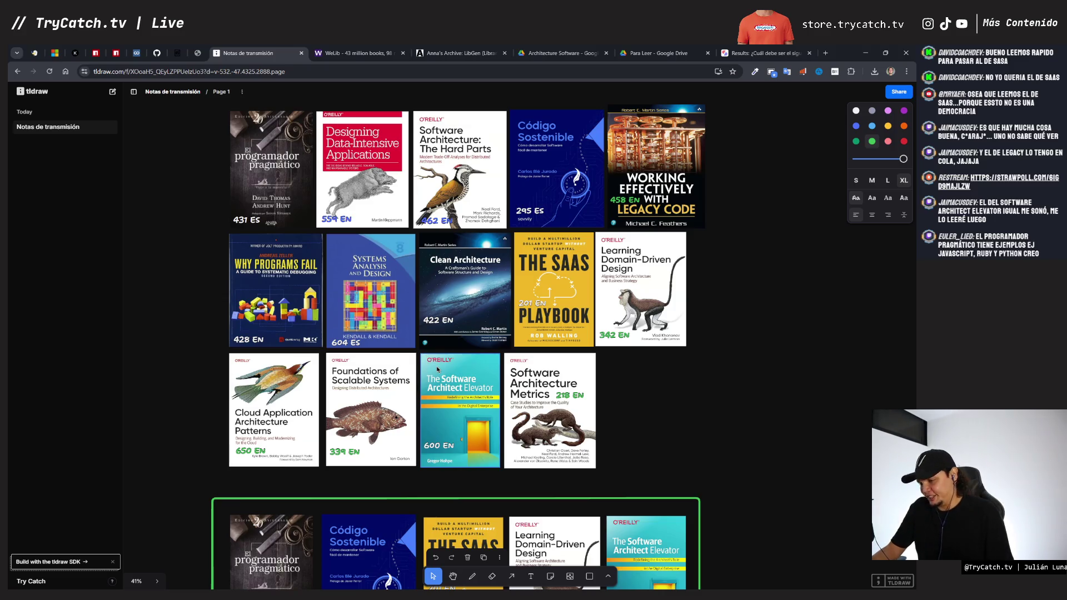
click(650, 372)
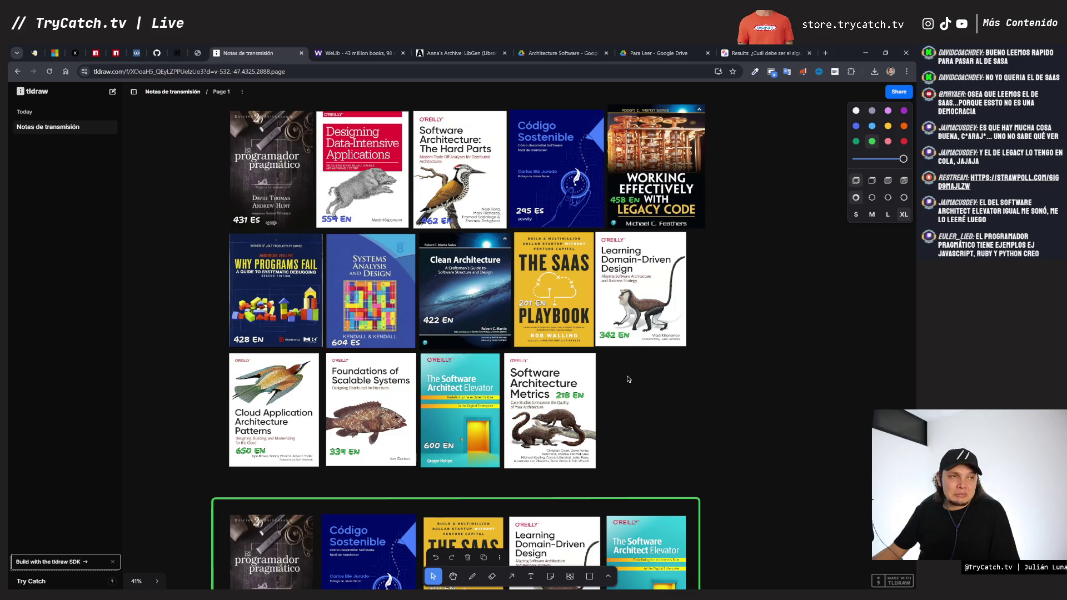
scroll(629, 380, up, 2)
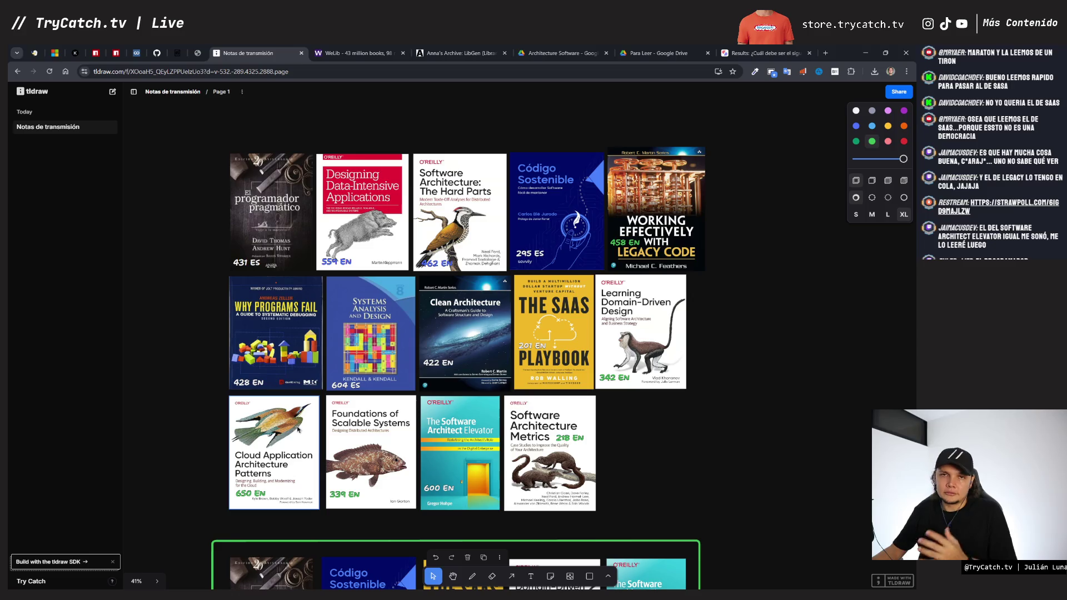
scroll(441, 536, down, 7)
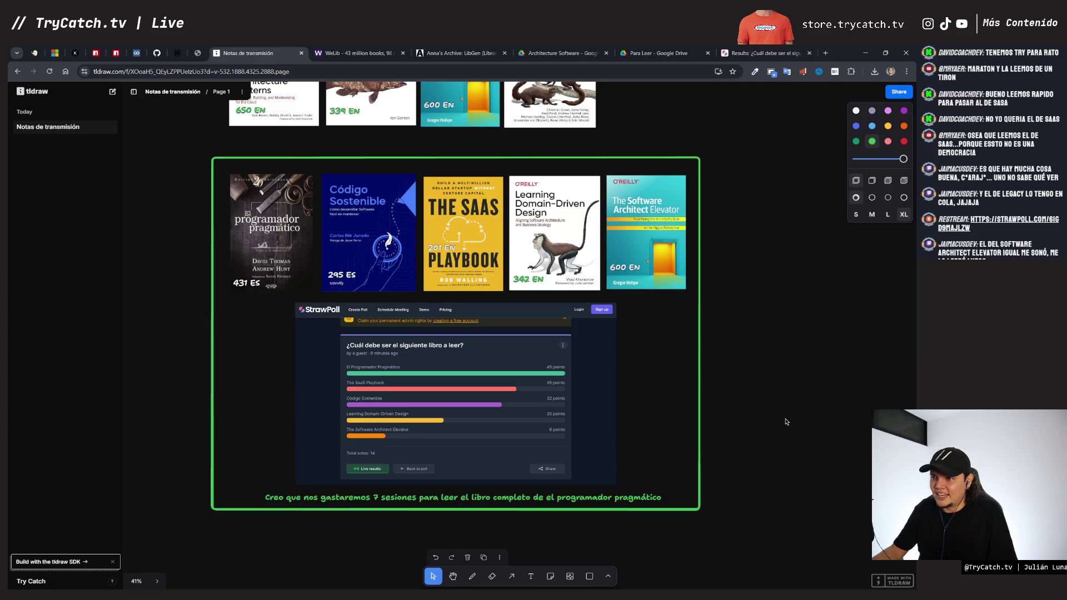
scroll(747, 464, up, 3)
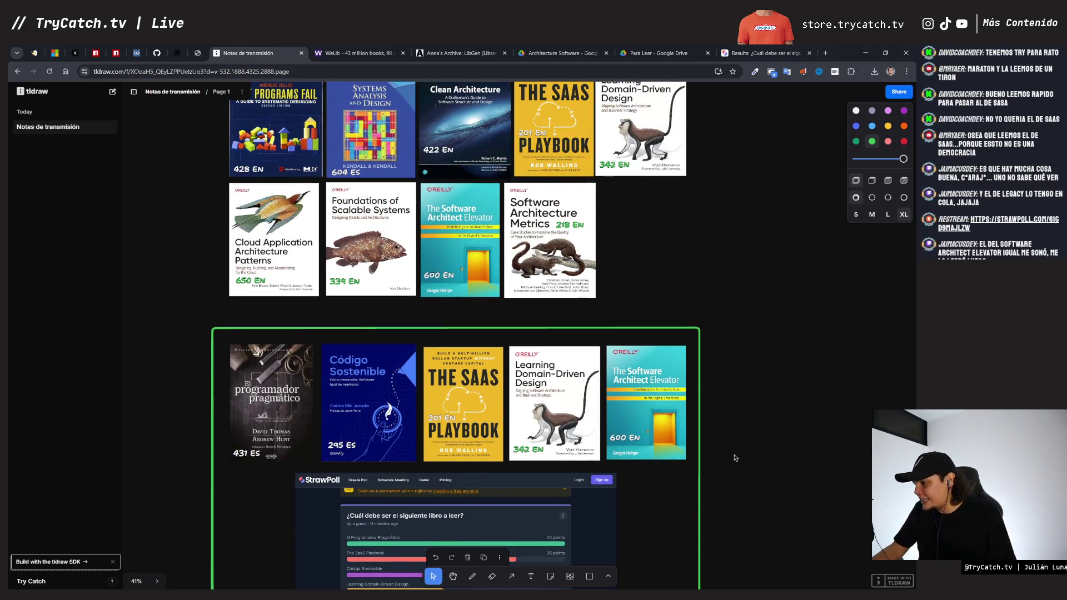
scroll(734, 458, up, 3)
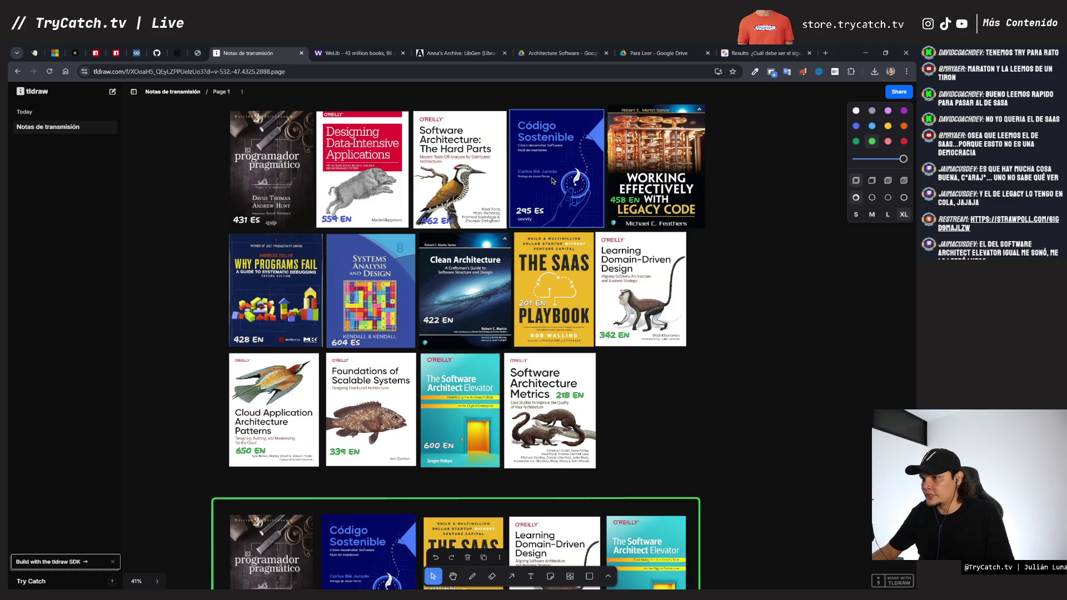
scroll(631, 248, down, 2)
scroll(630, 248, up, 1)
scroll(630, 248, down, 5)
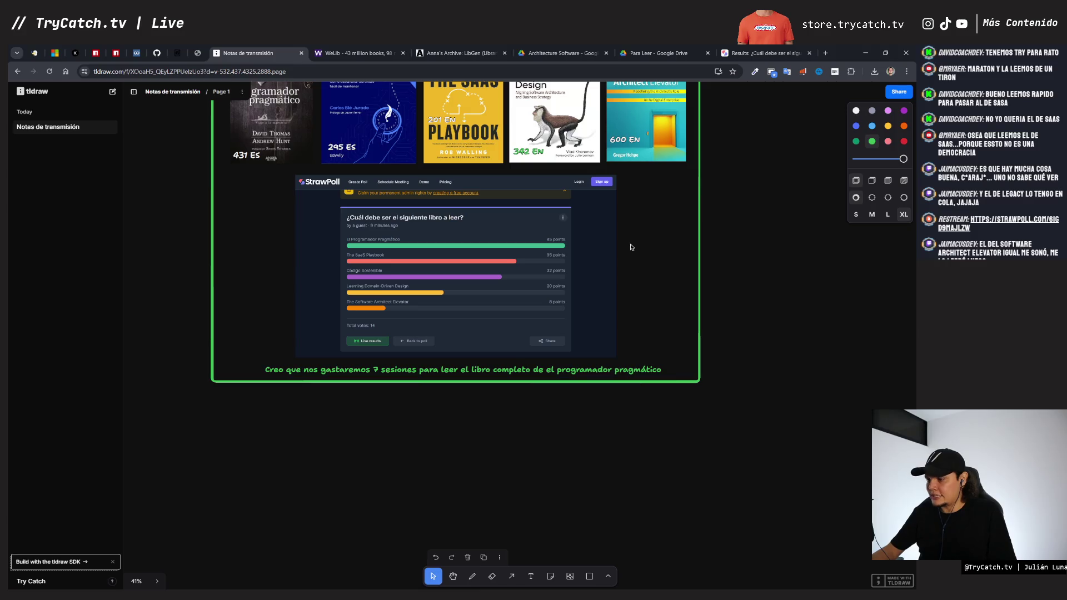
scroll(630, 247, down, 2)
scroll(630, 248, up, 4)
scroll(630, 247, up, 1)
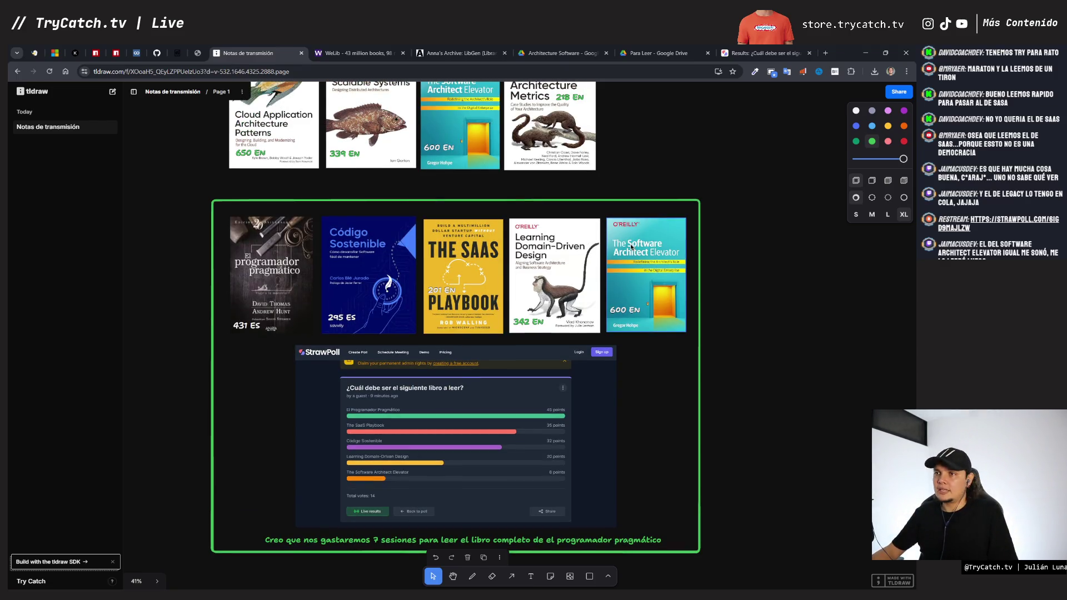
scroll(629, 248, up, 8)
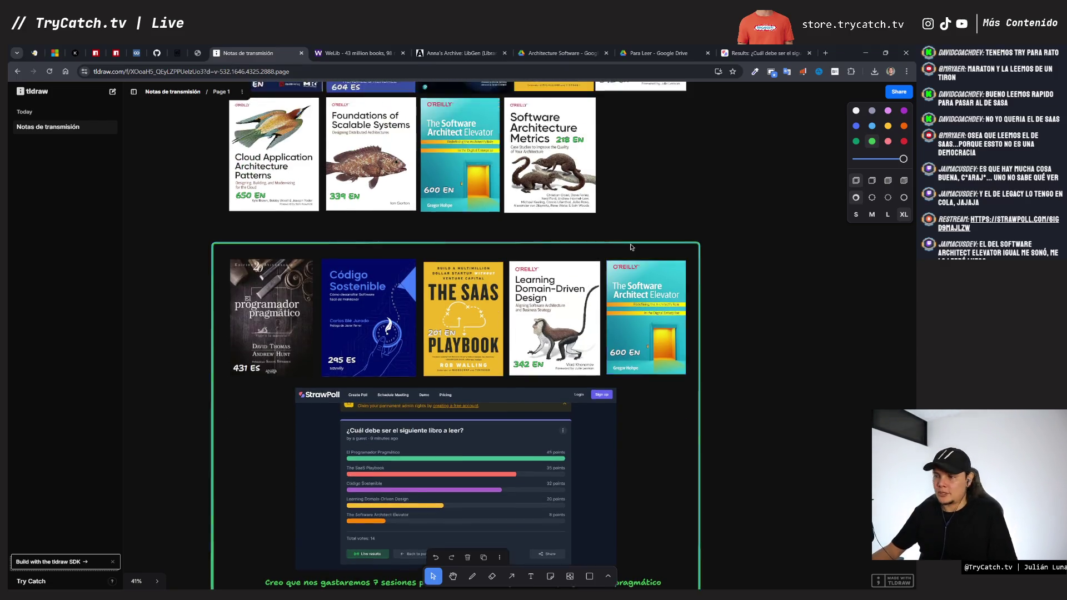